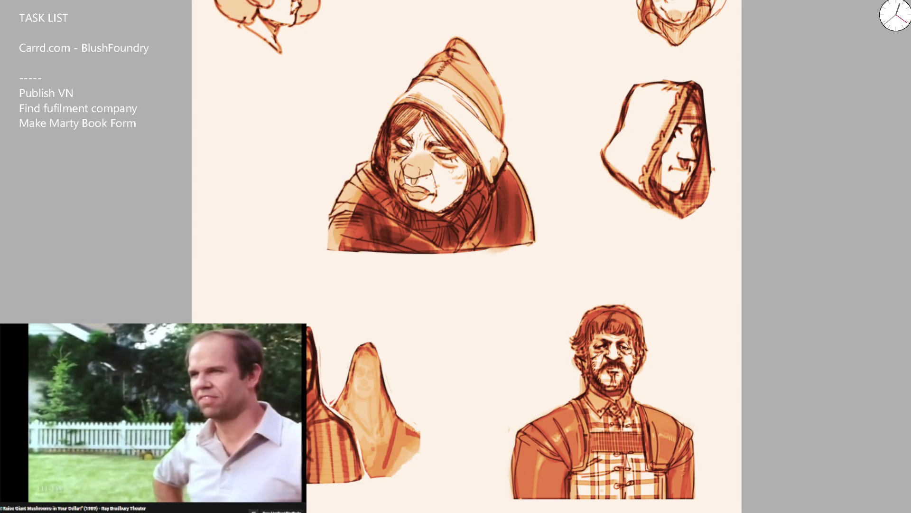
Zoom out to see the whole sketch sheet, then zoom in close on the hooded old woman.
{"action": "key", "text": "ctrl+minus"}
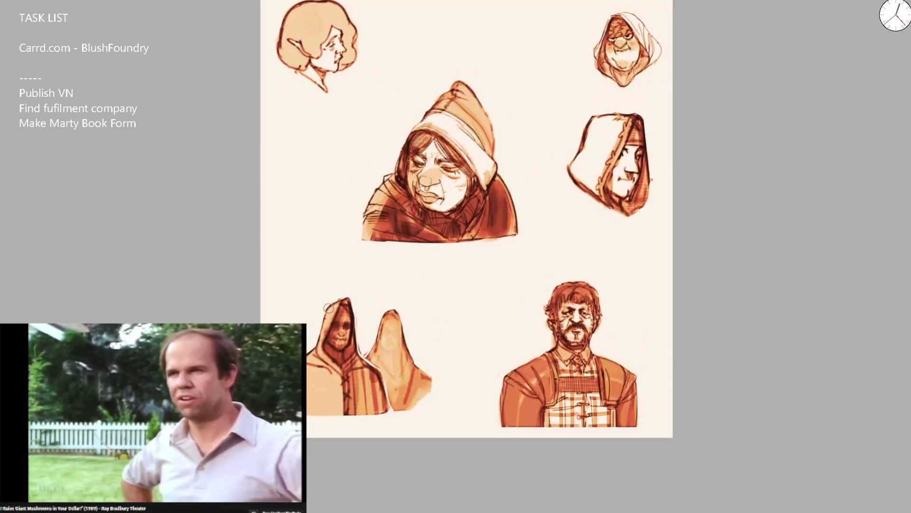
{"action": "key", "text": "ctrl+plus"}
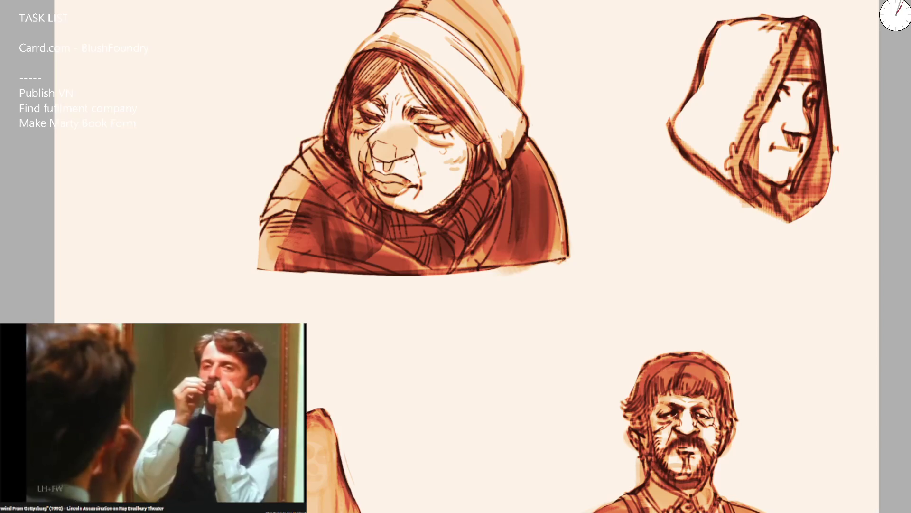
Bring the large hooded old woman sketch into view on the canvas.
{"action": "left_click_drag", "start_coordinate": [397, 45], "coordinate": [410, 103]}
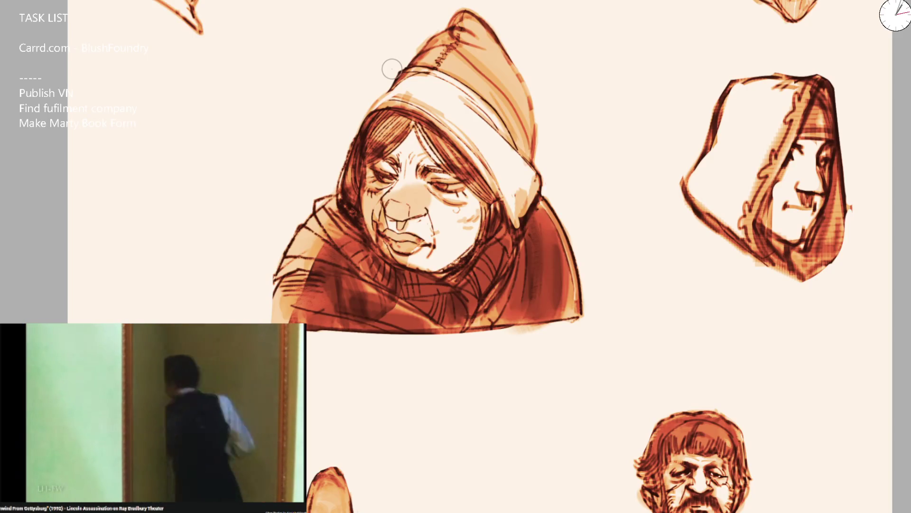
Clear the sketches for a blank canvas and try dark brown ink test strokes, undoing them.
{"action": "key", "text": "Delete"}
{"action": "left_click_drag", "start_coordinate": [284, 264], "coordinate": [386, 209]}
{"action": "key", "text": "ctrl+z"}
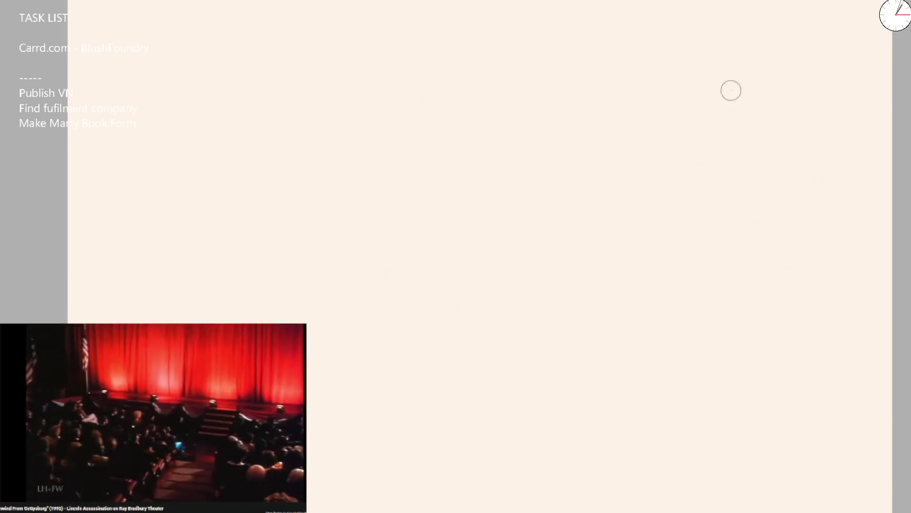
{"action": "left_click_drag", "start_coordinate": [389, 84], "coordinate": [657, 359]}
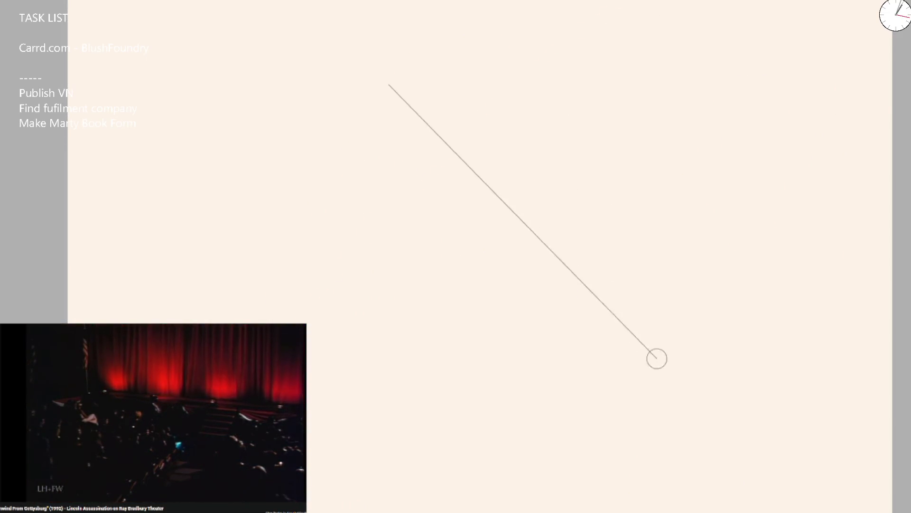
{"action": "key", "text": "ctrl+z"}
{"action": "left_click_drag", "start_coordinate": [413, 219], "coordinate": [484, 169]}
{"action": "key", "text": "ctrl+z"}
{"action": "mouse_move", "coordinate": [352, 301]}
{"action": "left_mouse_down"}
{"action": "mouse_move", "coordinate": [338, 210]}
{"action": "mouse_move", "coordinate": [412, 163]}
{"action": "left_mouse_up"}
{"action": "key", "text": "Delete"}
Dab in two eyes and link the left eye down to marks below.
{"action": "left_click_drag", "start_coordinate": [342, 164], "coordinate": [349, 176]}
{"action": "mouse_move", "coordinate": [360, 164]}
{"action": "left_mouse_down"}
{"action": "mouse_move", "coordinate": [371, 173]}
{"action": "mouse_move", "coordinate": [354, 203]}
{"action": "mouse_move", "coordinate": [375, 233]}
{"action": "left_mouse_up"}
{"action": "key", "text": "ctrl+z"}
{"action": "key", "text": "ctrl+z"}
{"action": "mouse_move", "coordinate": [346, 178]}
{"action": "left_mouse_down"}
{"action": "mouse_move", "coordinate": [355, 216]}
{"action": "mouse_move", "coordinate": [372, 234]}
{"action": "left_mouse_up"}
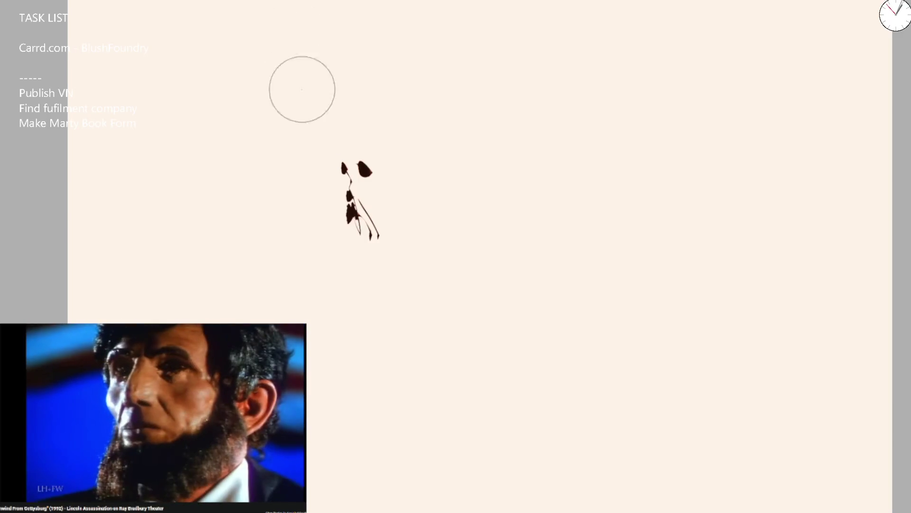
Paint the curved hood top, a thin side stroke and shadow marks under the face.
{"action": "left_click_drag", "start_coordinate": [329, 155], "coordinate": [415, 66]}
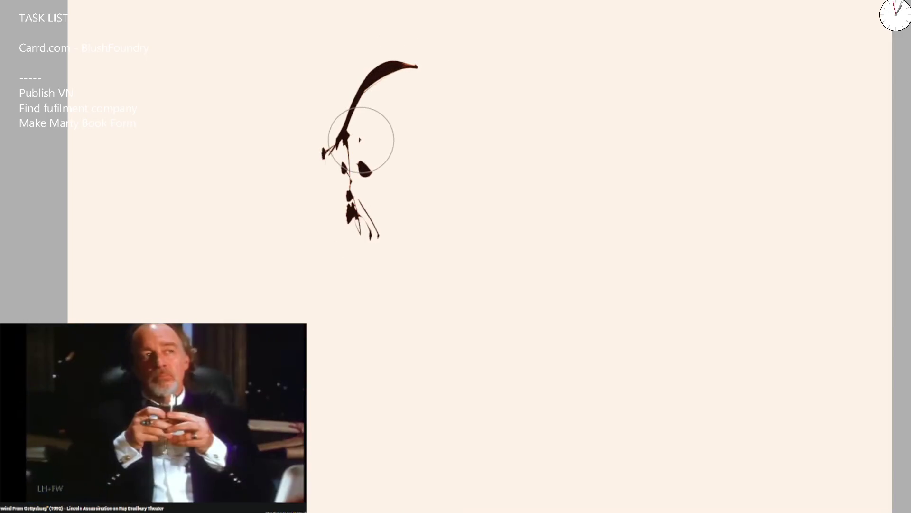
{"action": "mouse_move", "coordinate": [361, 138]}
{"action": "left_mouse_down"}
{"action": "mouse_move", "coordinate": [386, 190]}
{"action": "mouse_move", "coordinate": [391, 272]}
{"action": "left_mouse_up"}
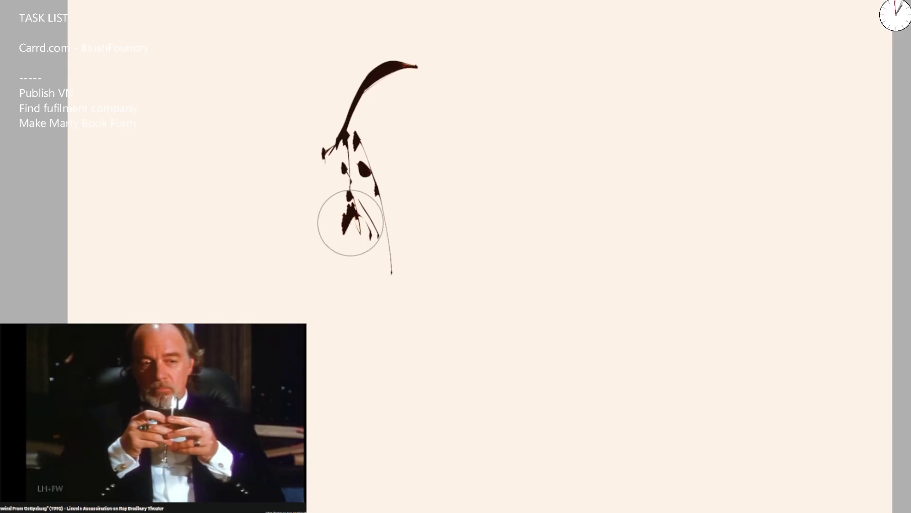
{"action": "mouse_move", "coordinate": [370, 303]}
{"action": "left_mouse_down"}
{"action": "mouse_move", "coordinate": [375, 249]}
{"action": "mouse_move", "coordinate": [411, 291]}
{"action": "left_mouse_up"}
{"action": "mouse_move", "coordinate": [321, 232]}
{"action": "left_mouse_down"}
{"action": "mouse_move", "coordinate": [321, 264]}
{"action": "mouse_move", "coordinate": [346, 265]}
{"action": "left_mouse_up"}
{"action": "key", "text": "ctrl+z"}
{"action": "key", "text": "ctrl+z"}
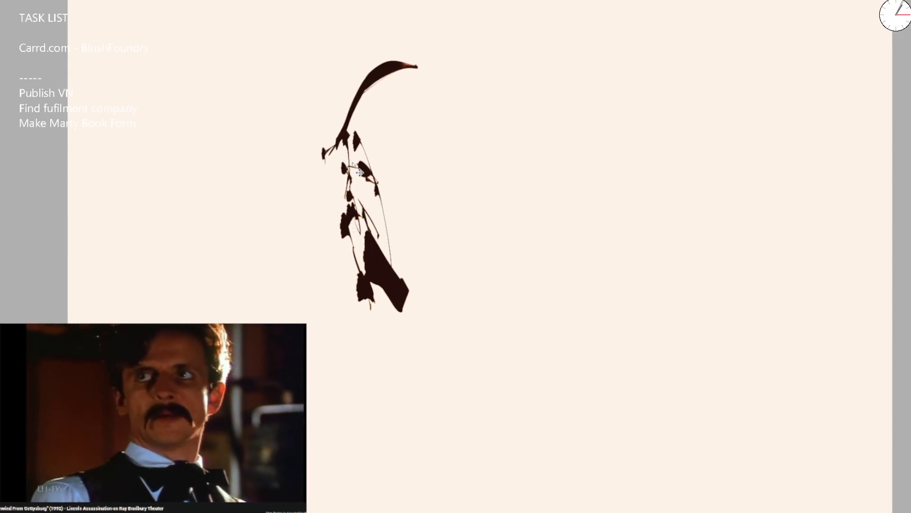
Try several dark strokes and blobs around the figure, undoing each one.
{"action": "mouse_move", "coordinate": [326, 210]}
{"action": "left_mouse_down"}
{"action": "mouse_move", "coordinate": [356, 244]}
{"action": "mouse_move", "coordinate": [342, 304]}
{"action": "left_mouse_up"}
{"action": "key", "text": "ctrl+z"}
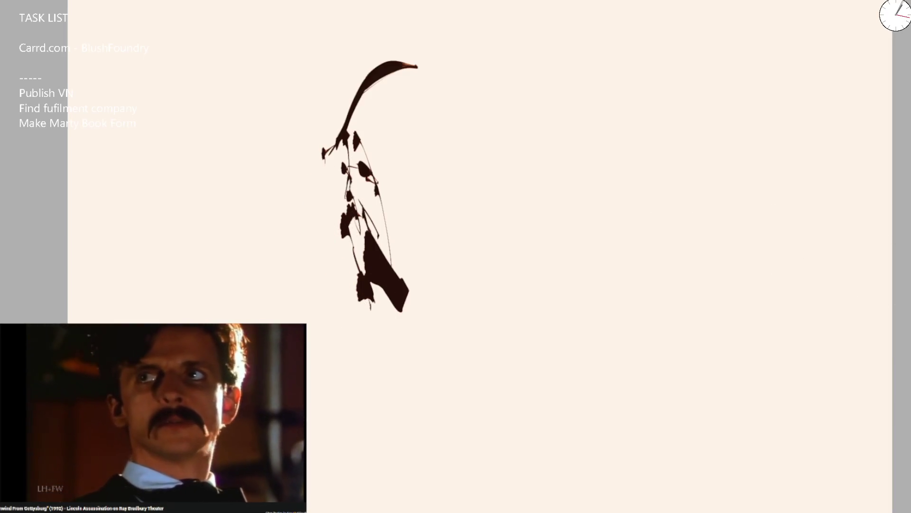
{"action": "mouse_move", "coordinate": [612, 199]}
{"action": "left_mouse_down"}
{"action": "mouse_move", "coordinate": [474, 230]}
{"action": "mouse_move", "coordinate": [559, 382]}
{"action": "left_mouse_up"}
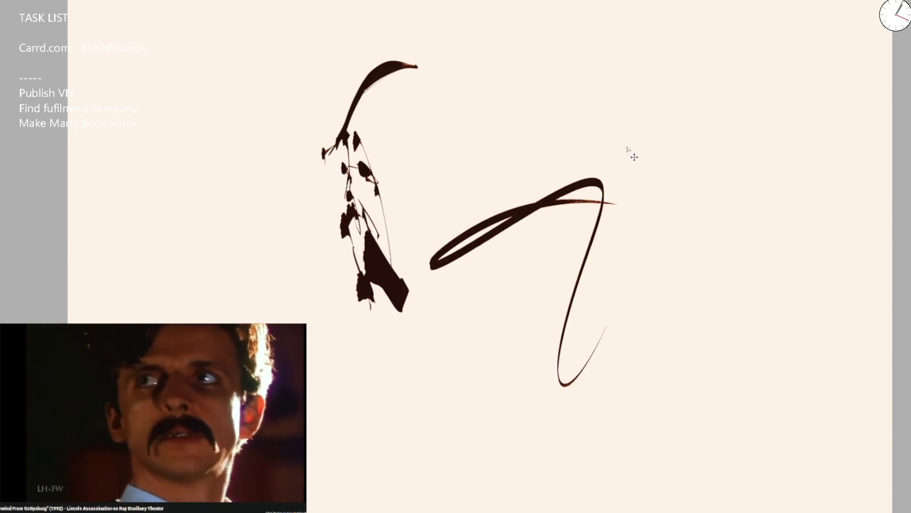
{"action": "key", "text": "ctrl+z"}
{"action": "left_click_drag", "start_coordinate": [423, 209], "coordinate": [482, 260]}
{"action": "key", "text": "ctrl+z"}
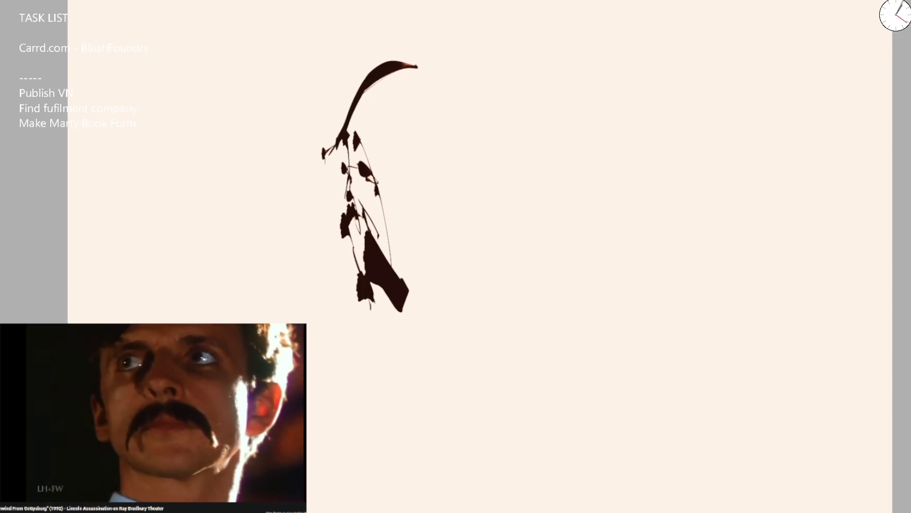
{"action": "left_click_drag", "start_coordinate": [321, 185], "coordinate": [342, 221]}
{"action": "key", "text": "ctrl+z"}
Dab blobs for a second face near the top, mirror the view, then undo them.
{"action": "left_click_drag", "start_coordinate": [451, 154], "coordinate": [441, 126]}
{"action": "mouse_move", "coordinate": [514, 116]}
{"action": "left_mouse_down"}
{"action": "mouse_move", "coordinate": [527, 95]}
{"action": "mouse_move", "coordinate": [582, 77]}
{"action": "mouse_move", "coordinate": [624, 90]}
{"action": "left_mouse_up"}
{"action": "left_click", "coordinate": [616, 146]}
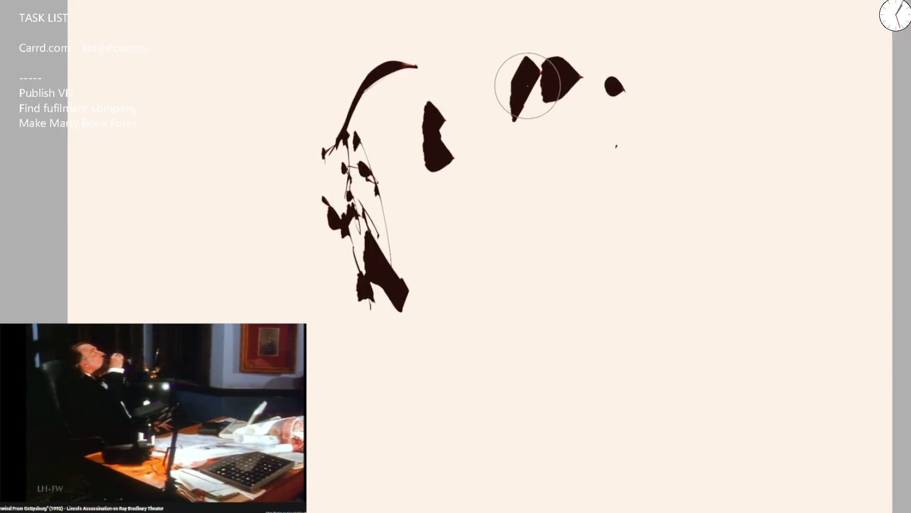
{"action": "key", "text": "m"}
{"action": "left_click_drag", "start_coordinate": [479, 121], "coordinate": [456, 156]}
{"action": "key", "text": "ctrl+z"}
{"action": "key", "text": "ctrl+z"}
{"action": "key", "text": "ctrl+z"}
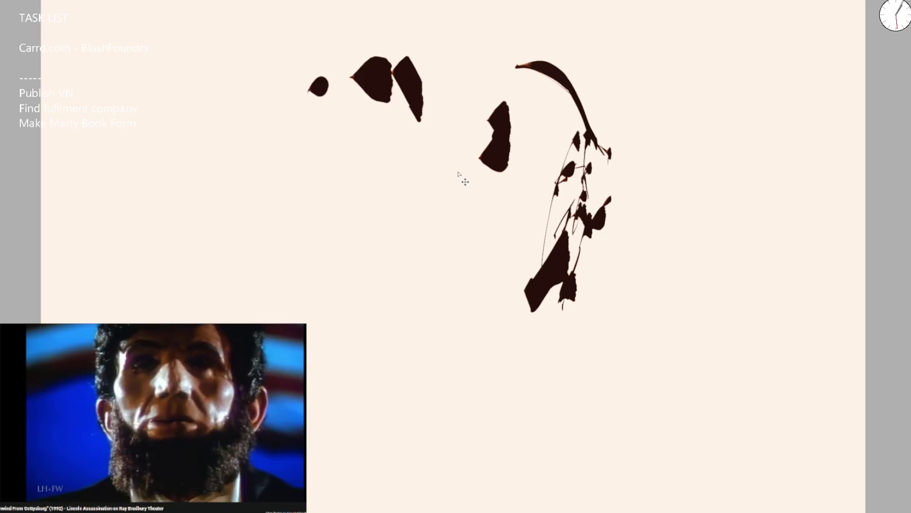
{"action": "key", "text": "ctrl+z"}
{"action": "key", "text": "ctrl+z"}
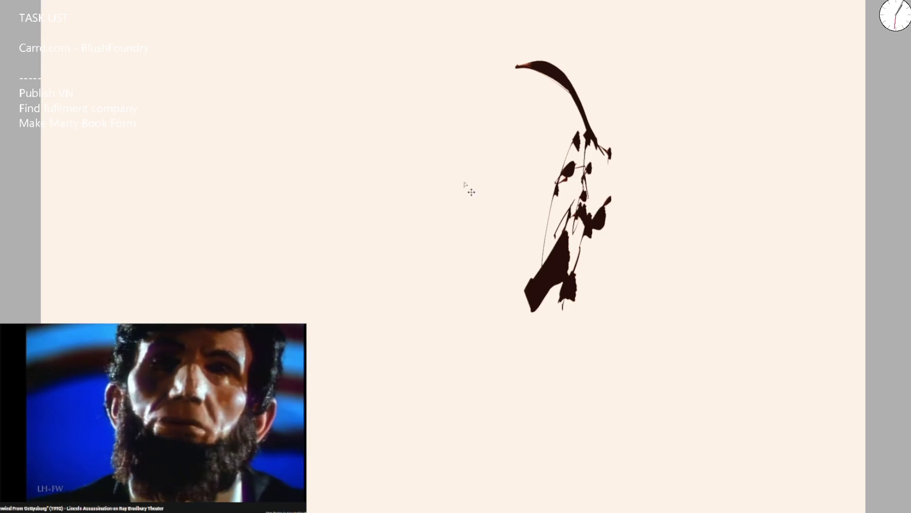
Repaint dark blobs and a curving stroke, tilt then reset the canvas view, undoing the last strokes.
{"action": "left_click_drag", "start_coordinate": [465, 169], "coordinate": [479, 171]}
{"action": "key", "text": "ctrl+z"}
{"action": "mouse_move", "coordinate": [470, 205]}
{"action": "left_mouse_down"}
{"action": "mouse_move", "coordinate": [456, 207]}
{"action": "mouse_move", "coordinate": [451, 175]}
{"action": "mouse_move", "coordinate": [470, 121]}
{"action": "left_mouse_up"}
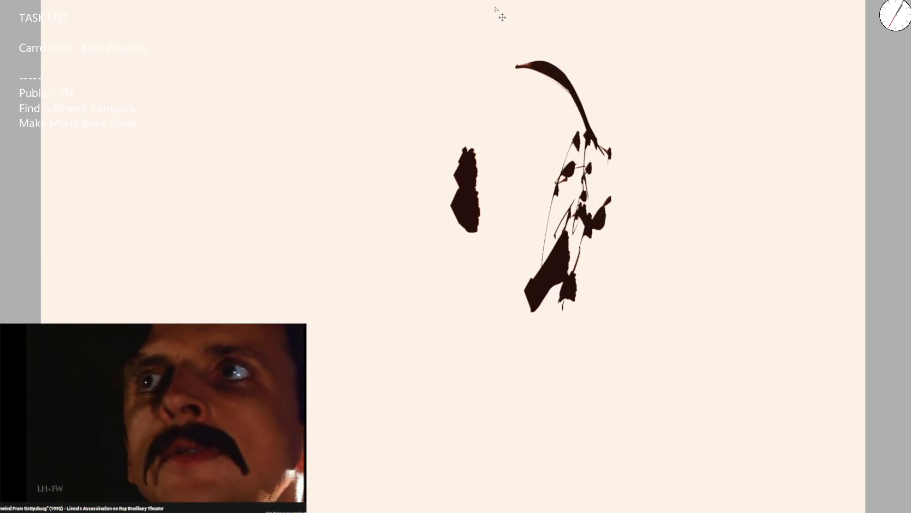
{"action": "mouse_move", "coordinate": [494, 163]}
{"action": "left_mouse_down"}
{"action": "mouse_move", "coordinate": [484, 147]}
{"action": "mouse_move", "coordinate": [539, 112]}
{"action": "mouse_move", "coordinate": [508, 234]}
{"action": "mouse_move", "coordinate": [511, 295]}
{"action": "left_mouse_up"}
{"action": "mouse_move", "coordinate": [648, 78]}
{"action": "left_mouse_down"}
{"action": "mouse_move", "coordinate": [346, 240]}
{"action": "mouse_move", "coordinate": [379, 223]}
{"action": "mouse_move", "coordinate": [417, 233]}
{"action": "mouse_move", "coordinate": [466, 351]}
{"action": "mouse_move", "coordinate": [492, 185]}
{"action": "mouse_move", "coordinate": [529, 146]}
{"action": "left_mouse_up"}
{"action": "key", "text": "5"}
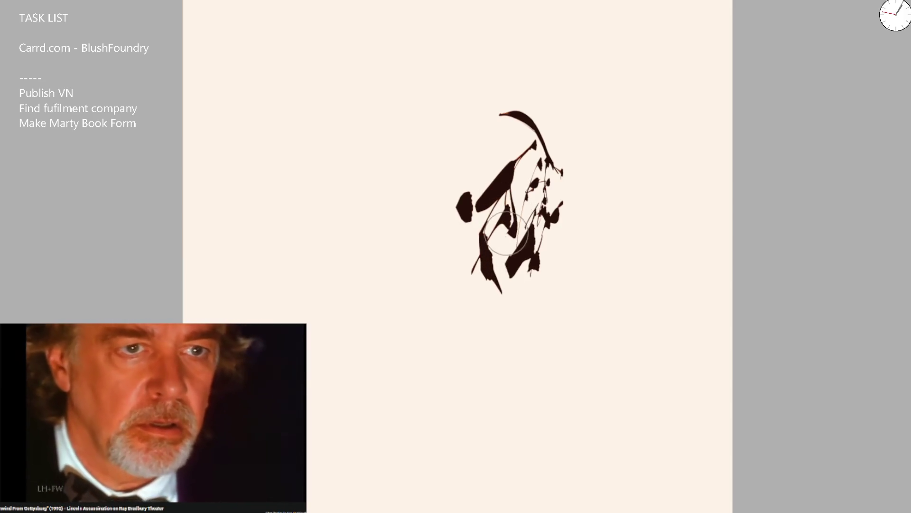
{"action": "key", "text": "ctrl+z"}
{"action": "key", "text": "ctrl+z"}
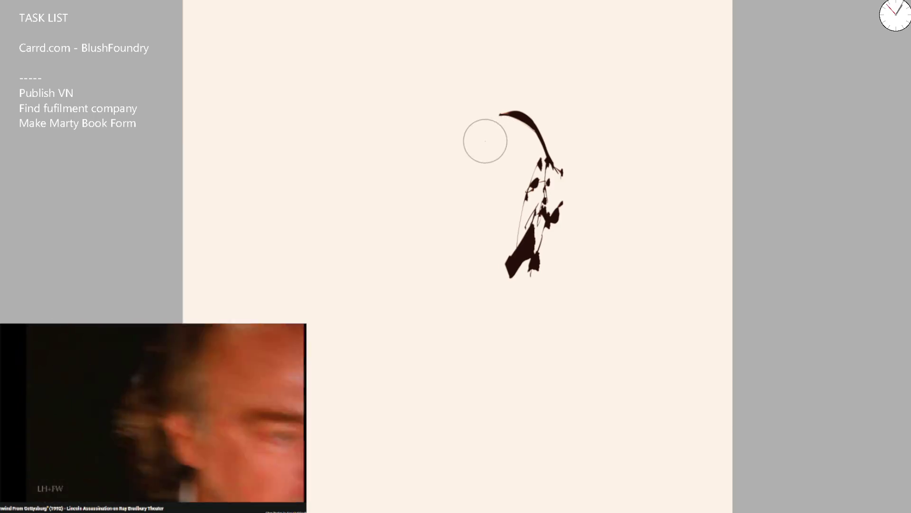
On the mirrored, zoomed-in canvas, sweep in the hood's outline and darken the face's lower left.
{"action": "key", "text": "m"}
{"action": "scroll", "coordinate": [408, 156], "scroll_direction": "up", "scroll_amount": 4}
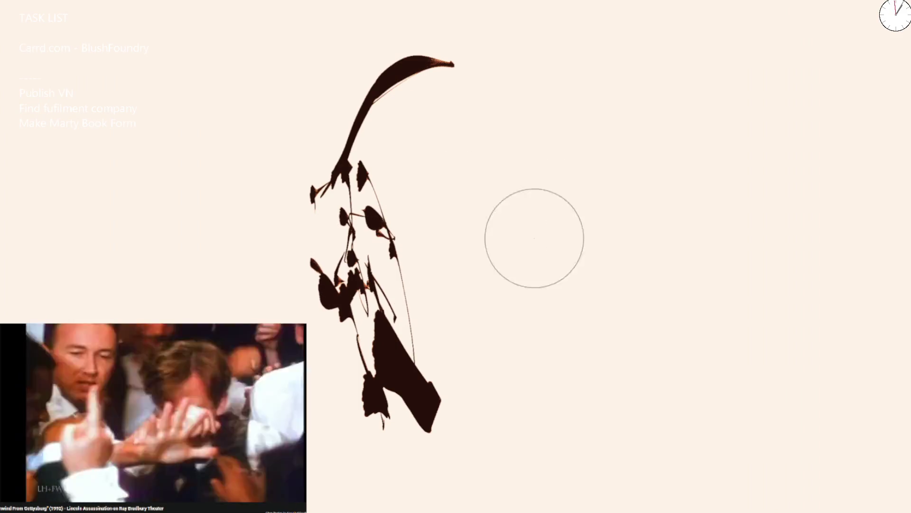
{"action": "left_click_drag", "start_coordinate": [326, 169], "coordinate": [333, 423]}
{"action": "mouse_move", "coordinate": [368, 154]}
{"action": "left_mouse_down"}
{"action": "mouse_move", "coordinate": [391, 187]}
{"action": "mouse_move", "coordinate": [452, 446]}
{"action": "mouse_move", "coordinate": [492, 400]}
{"action": "mouse_move", "coordinate": [512, 350]}
{"action": "mouse_move", "coordinate": [522, 360]}
{"action": "mouse_move", "coordinate": [515, 442]}
{"action": "mouse_move", "coordinate": [647, 366]}
{"action": "left_mouse_up"}
{"action": "mouse_move", "coordinate": [458, 65]}
{"action": "left_mouse_down"}
{"action": "mouse_move", "coordinate": [537, 81]}
{"action": "mouse_move", "coordinate": [606, 153]}
{"action": "mouse_move", "coordinate": [625, 196]}
{"action": "mouse_move", "coordinate": [646, 372]}
{"action": "mouse_move", "coordinate": [596, 424]}
{"action": "left_mouse_up"}
{"action": "left_click_drag", "start_coordinate": [337, 149], "coordinate": [369, 144]}
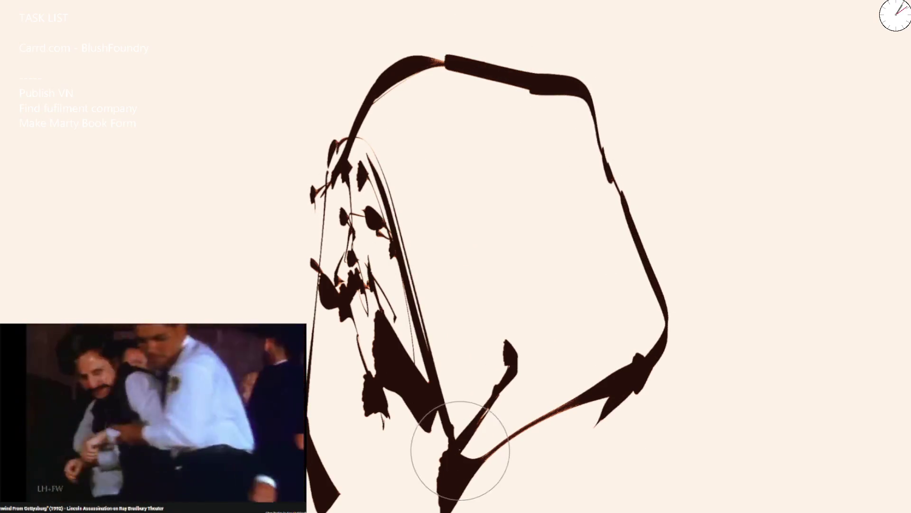
{"action": "mouse_move", "coordinate": [345, 322]}
{"action": "left_mouse_down"}
{"action": "mouse_move", "coordinate": [375, 363]}
{"action": "mouse_move", "coordinate": [387, 467]}
{"action": "mouse_move", "coordinate": [372, 453]}
{"action": "mouse_move", "coordinate": [356, 456]}
{"action": "mouse_move", "coordinate": [349, 437]}
{"action": "mouse_move", "coordinate": [429, 418]}
{"action": "left_mouse_up"}
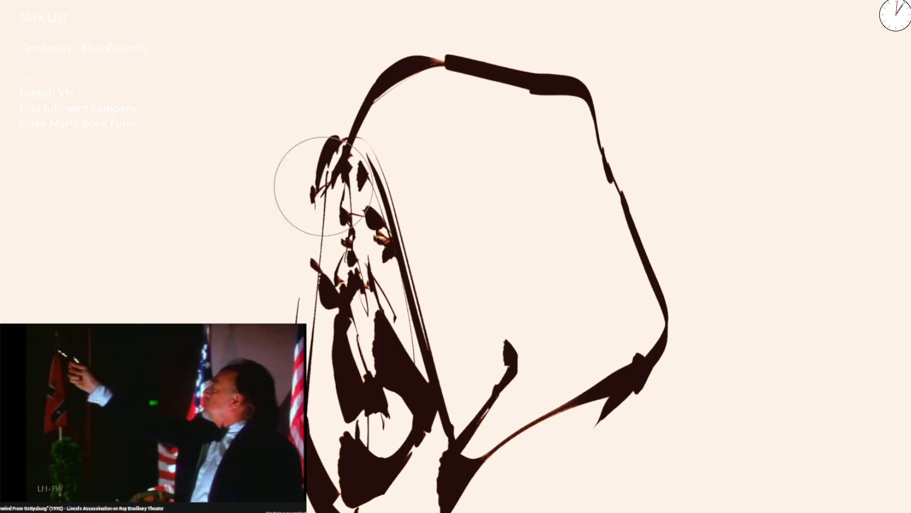
Thicken the hooded head's left contour and build up the hood's top-left edge.
{"action": "mouse_move", "coordinate": [323, 186]}
{"action": "left_mouse_down"}
{"action": "mouse_move", "coordinate": [315, 294]}
{"action": "mouse_move", "coordinate": [332, 155]}
{"action": "left_mouse_up"}
{"action": "mouse_move", "coordinate": [370, 125]}
{"action": "left_mouse_down"}
{"action": "mouse_move", "coordinate": [356, 122]}
{"action": "mouse_move", "coordinate": [403, 163]}
{"action": "mouse_move", "coordinate": [370, 122]}
{"action": "mouse_move", "coordinate": [345, 120]}
{"action": "mouse_move", "coordinate": [376, 98]}
{"action": "mouse_move", "coordinate": [400, 118]}
{"action": "mouse_move", "coordinate": [427, 173]}
{"action": "mouse_move", "coordinate": [427, 255]}
{"action": "mouse_move", "coordinate": [407, 179]}
{"action": "mouse_move", "coordinate": [366, 95]}
{"action": "mouse_move", "coordinate": [383, 92]}
{"action": "mouse_move", "coordinate": [431, 126]}
{"action": "mouse_move", "coordinate": [458, 246]}
{"action": "left_mouse_up"}
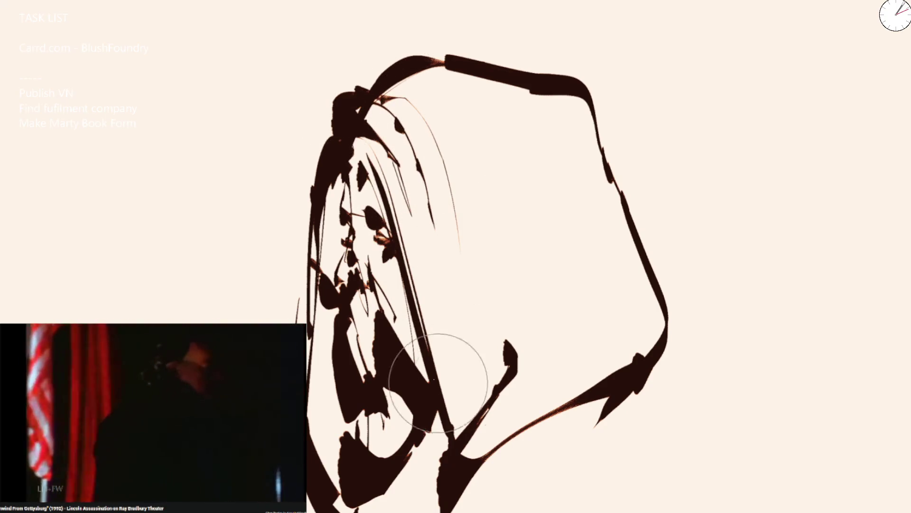
{"action": "left_click_drag", "start_coordinate": [305, 158], "coordinate": [325, 92]}
{"action": "mouse_move", "coordinate": [341, 143]}
{"action": "left_mouse_down"}
{"action": "mouse_move", "coordinate": [325, 122]}
{"action": "mouse_move", "coordinate": [319, 169]}
{"action": "mouse_move", "coordinate": [326, 112]}
{"action": "left_mouse_up"}
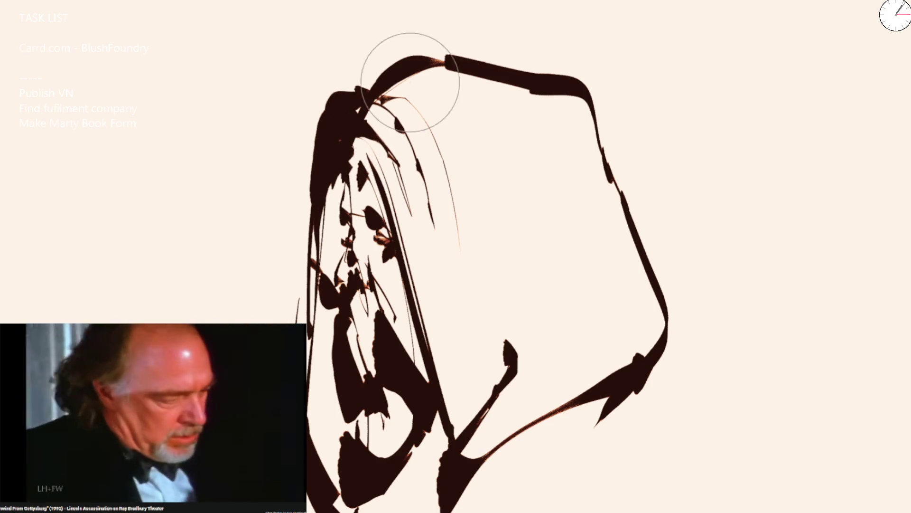
{"action": "scroll", "coordinate": [411, 83], "scroll_direction": "down", "scroll_amount": 5}
{"action": "scroll", "coordinate": [428, 152], "scroll_direction": "up", "scroll_amount": 4}
Scale the whole drawing down and move it into the page's top-left corner.
{"action": "key", "text": "ctrl+t"}
{"action": "mouse_move", "coordinate": [609, 362]}
{"action": "left_mouse_down"}
{"action": "mouse_move", "coordinate": [482, 193]}
{"action": "mouse_move", "coordinate": [450, 188]}
{"action": "left_mouse_up"}
{"action": "mouse_move", "coordinate": [413, 123]}
{"action": "left_mouse_down"}
{"action": "mouse_move", "coordinate": [299, 67]}
{"action": "mouse_move", "coordinate": [256, 27]}
{"action": "left_mouse_up"}
{"action": "key", "text": "Return"}
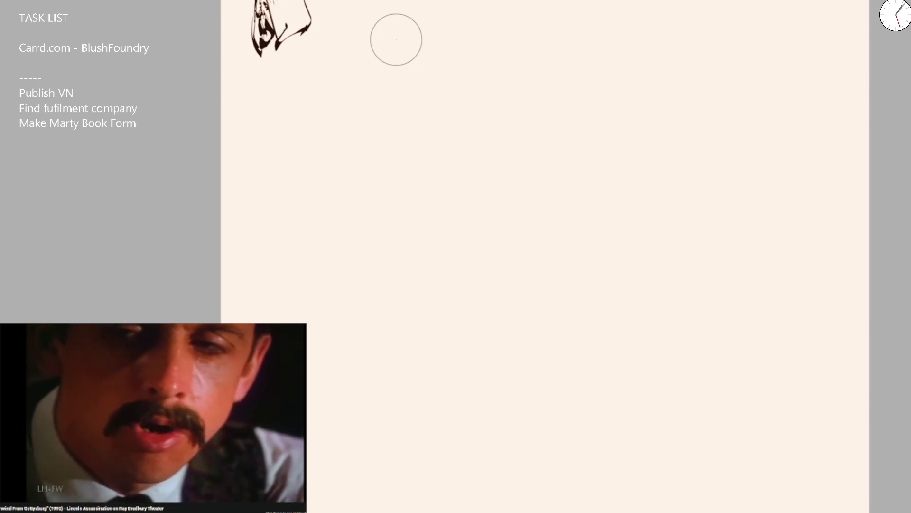
Below the hooded figure, brush the new face's brow line, nose and mouth with a smaller brush.
{"action": "scroll", "coordinate": [308, 116], "scroll_direction": "up", "scroll_amount": 3}
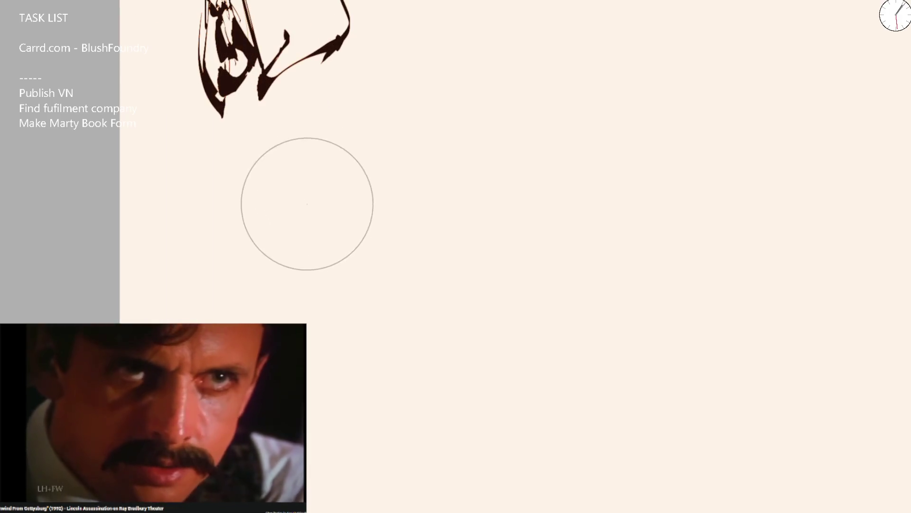
{"action": "left_click_drag", "start_coordinate": [283, 175], "coordinate": [341, 246]}
{"action": "key", "text": "ctrl+z"}
{"action": "left_click", "coordinate": [269, 193]}
{"action": "mouse_move", "coordinate": [269, 191]}
{"action": "left_mouse_down"}
{"action": "mouse_move", "coordinate": [303, 199]}
{"action": "mouse_move", "coordinate": [316, 187]}
{"action": "mouse_move", "coordinate": [345, 207]}
{"action": "mouse_move", "coordinate": [285, 209]}
{"action": "mouse_move", "coordinate": [326, 205]}
{"action": "mouse_move", "coordinate": [336, 223]}
{"action": "left_mouse_up"}
{"action": "key", "text": "["}
{"action": "key", "text": "["}
{"action": "key", "text": "["}
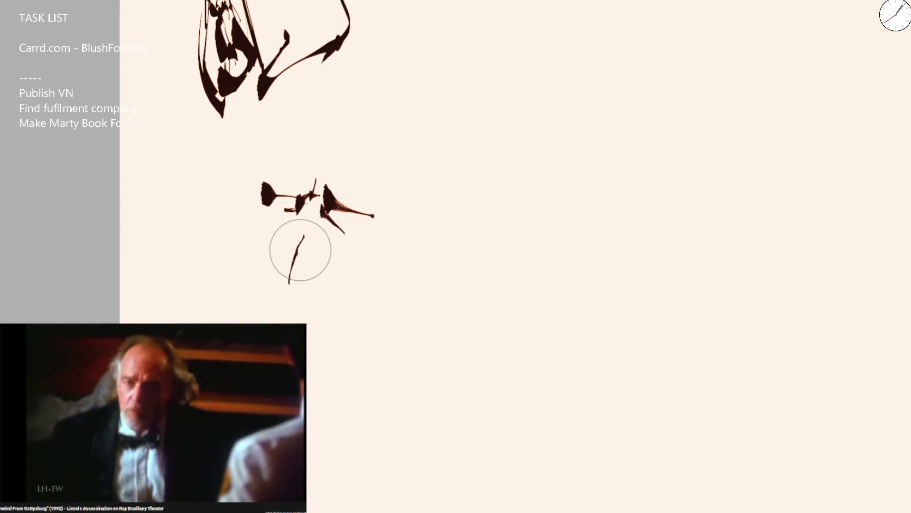
{"action": "left_click_drag", "start_coordinate": [301, 250], "coordinate": [308, 255]}
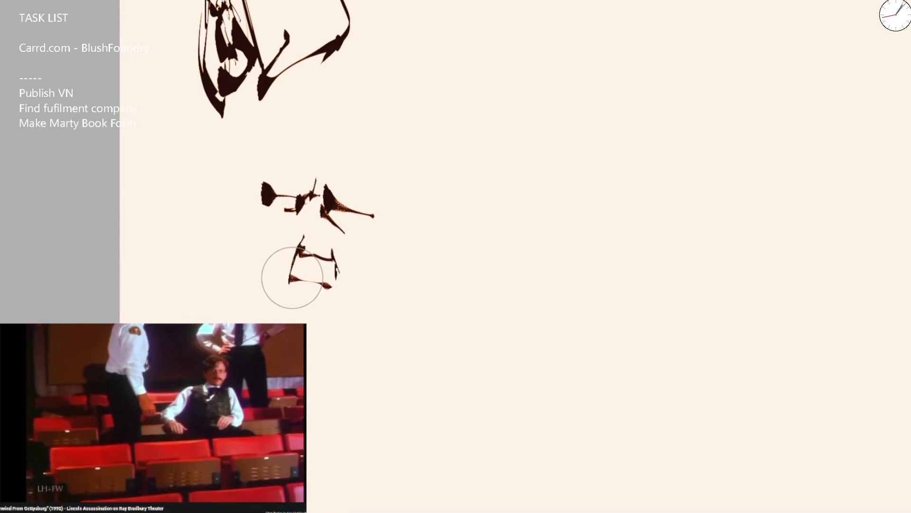
{"action": "left_click_drag", "start_coordinate": [317, 276], "coordinate": [329, 282]}
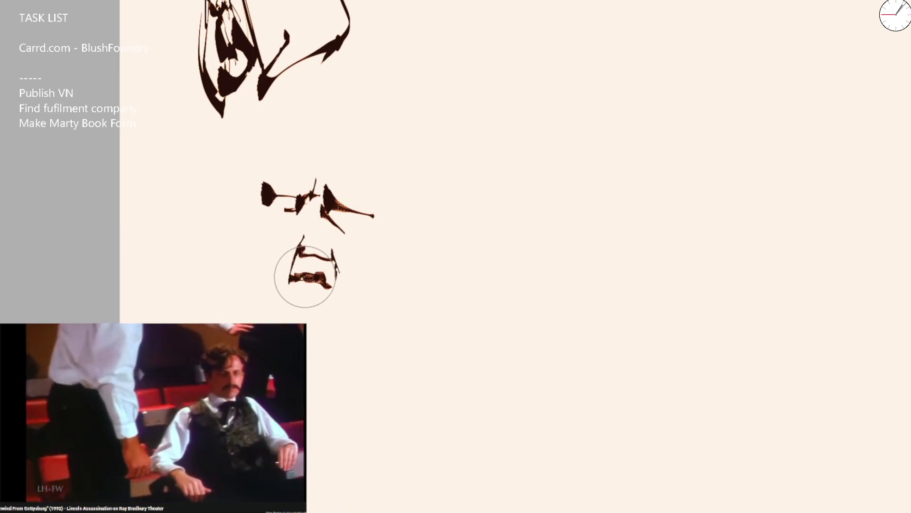
Outline the face's sides, jaw and long hair, then add marks beside the nose and chin.
{"action": "left_click_drag", "start_coordinate": [243, 195], "coordinate": [254, 327]}
{"action": "key", "text": "bracketright"}
{"action": "key", "text": "bracketright"}
{"action": "key", "text": "bracketright"}
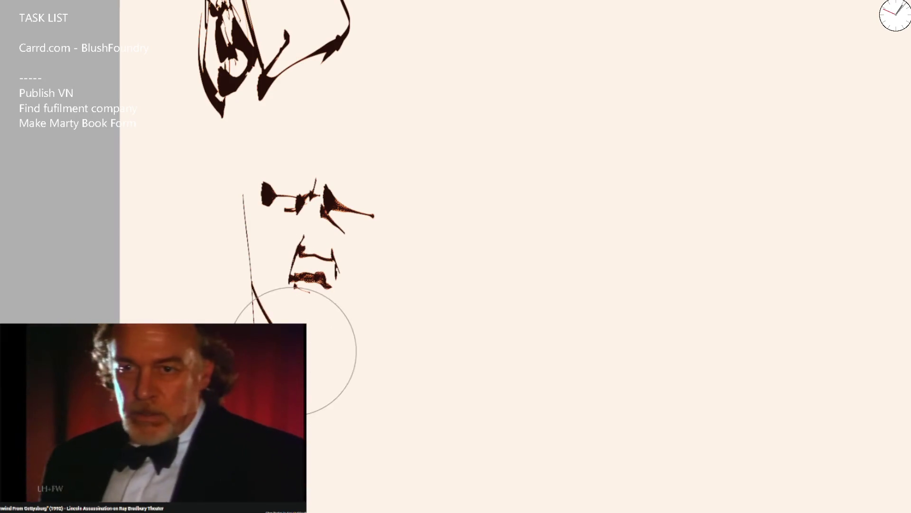
{"action": "mouse_move", "coordinate": [323, 360]}
{"action": "left_mouse_down"}
{"action": "mouse_move", "coordinate": [342, 337]}
{"action": "mouse_move", "coordinate": [380, 177]}
{"action": "mouse_move", "coordinate": [305, 153]}
{"action": "mouse_move", "coordinate": [261, 163]}
{"action": "left_mouse_up"}
{"action": "mouse_move", "coordinate": [318, 115]}
{"action": "left_mouse_down"}
{"action": "mouse_move", "coordinate": [387, 269]}
{"action": "mouse_move", "coordinate": [351, 332]}
{"action": "left_mouse_up"}
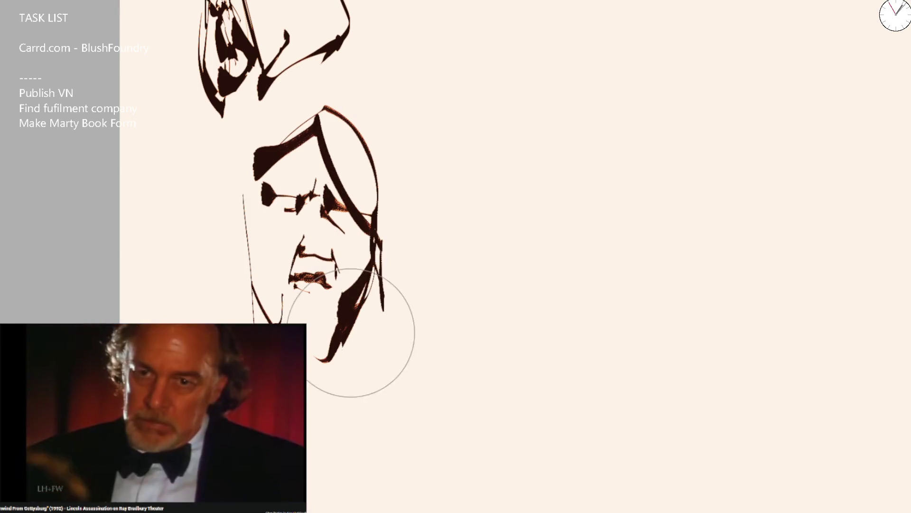
{"action": "left_click_drag", "start_coordinate": [456, 197], "coordinate": [340, 183]}
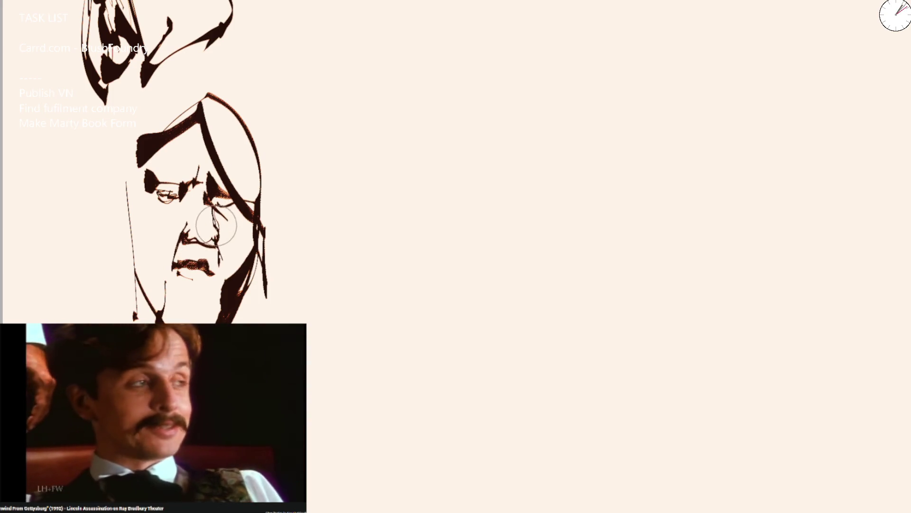
{"action": "left_click_drag", "start_coordinate": [142, 214], "coordinate": [157, 245]}
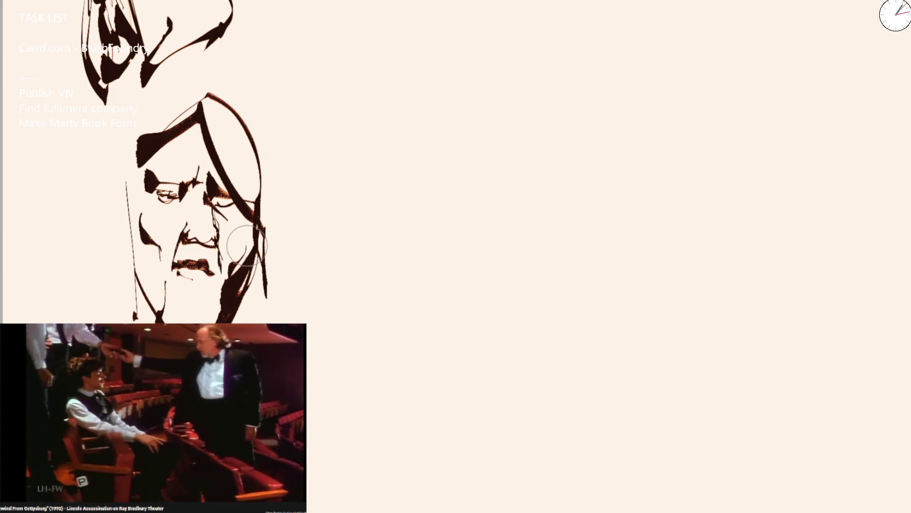
{"action": "mouse_move", "coordinate": [165, 282]}
{"action": "left_mouse_down"}
{"action": "mouse_move", "coordinate": [161, 313]}
{"action": "mouse_move", "coordinate": [214, 320]}
{"action": "left_mouse_up"}
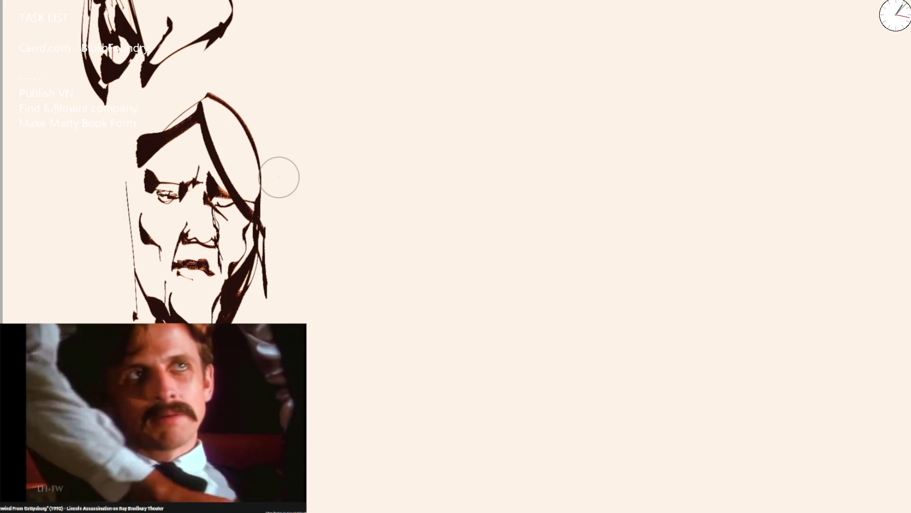
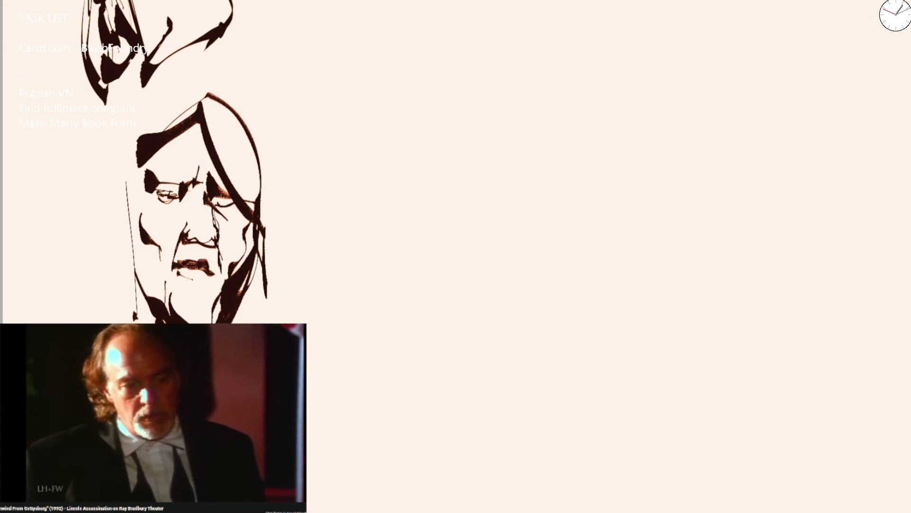
Sketch the forehead, front face edge, nose and upper lip of a new profile head beside the long-haired face.
{"action": "left_click_drag", "start_coordinate": [345, 83], "coordinate": [338, 147]}
{"action": "key", "text": "ctrl+z"}
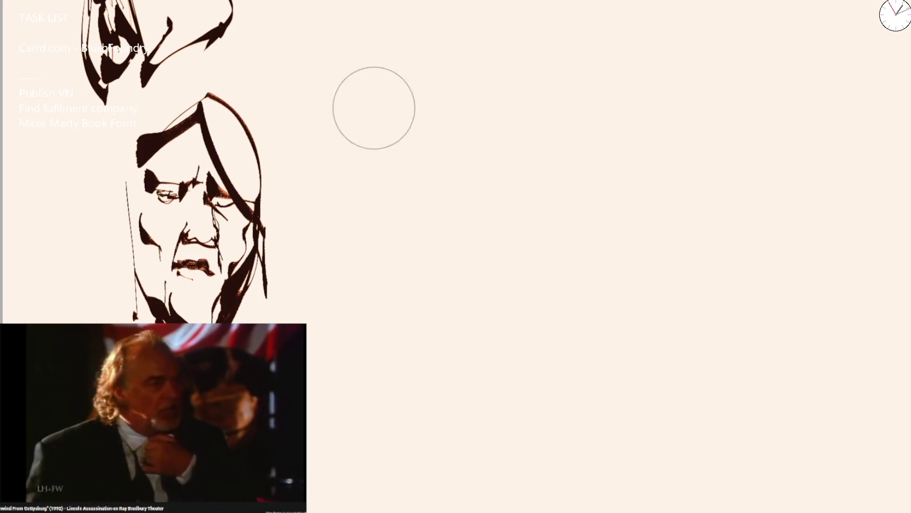
{"action": "left_click_drag", "start_coordinate": [443, 96], "coordinate": [408, 203]}
{"action": "key", "text": "ctrl+z"}
{"action": "mouse_move", "coordinate": [362, 359]}
{"action": "left_mouse_down"}
{"action": "mouse_move", "coordinate": [341, 261]}
{"action": "mouse_move", "coordinate": [348, 203]}
{"action": "mouse_move", "coordinate": [394, 115]}
{"action": "left_mouse_up"}
{"action": "mouse_move", "coordinate": [368, 286]}
{"action": "left_mouse_down"}
{"action": "mouse_move", "coordinate": [358, 319]}
{"action": "mouse_move", "coordinate": [370, 342]}
{"action": "mouse_move", "coordinate": [404, 341]}
{"action": "mouse_move", "coordinate": [398, 297]}
{"action": "mouse_move", "coordinate": [422, 312]}
{"action": "mouse_move", "coordinate": [423, 302]}
{"action": "mouse_move", "coordinate": [398, 298]}
{"action": "mouse_move", "coordinate": [382, 278]}
{"action": "mouse_move", "coordinate": [346, 281]}
{"action": "mouse_move", "coordinate": [351, 199]}
{"action": "mouse_move", "coordinate": [418, 107]}
{"action": "left_mouse_up"}
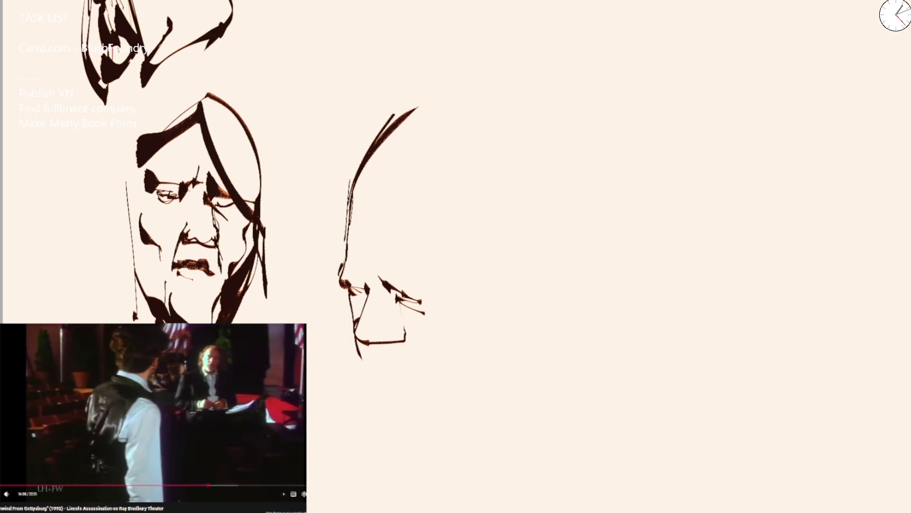
Mark the nose bridge, mouth lines and chin edge, and hatch shading beside the eye and nose.
{"action": "left_click_drag", "start_coordinate": [356, 265], "coordinate": [370, 280]}
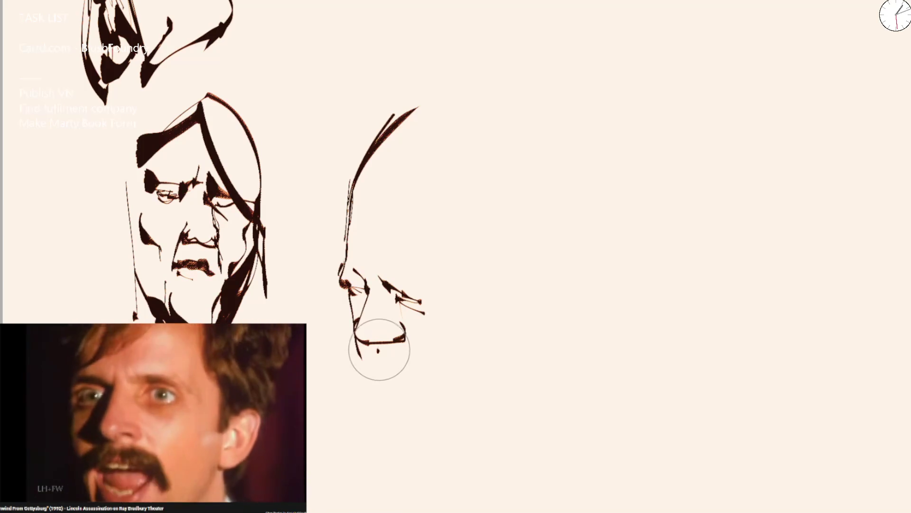
{"action": "left_click_drag", "start_coordinate": [375, 347], "coordinate": [381, 383]}
{"action": "mouse_move", "coordinate": [363, 345]}
{"action": "left_mouse_down"}
{"action": "mouse_move", "coordinate": [366, 372]}
{"action": "mouse_move", "coordinate": [414, 417]}
{"action": "mouse_move", "coordinate": [469, 418]}
{"action": "left_mouse_up"}
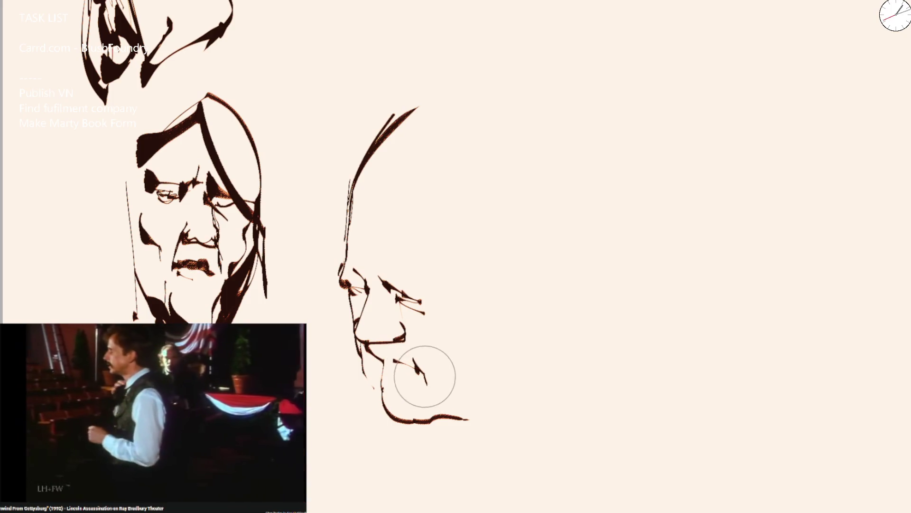
{"action": "left_click_drag", "start_coordinate": [427, 382], "coordinate": [413, 351]}
{"action": "mouse_move", "coordinate": [417, 316]}
{"action": "left_mouse_down"}
{"action": "mouse_move", "coordinate": [407, 305]}
{"action": "mouse_move", "coordinate": [423, 319]}
{"action": "left_mouse_up"}
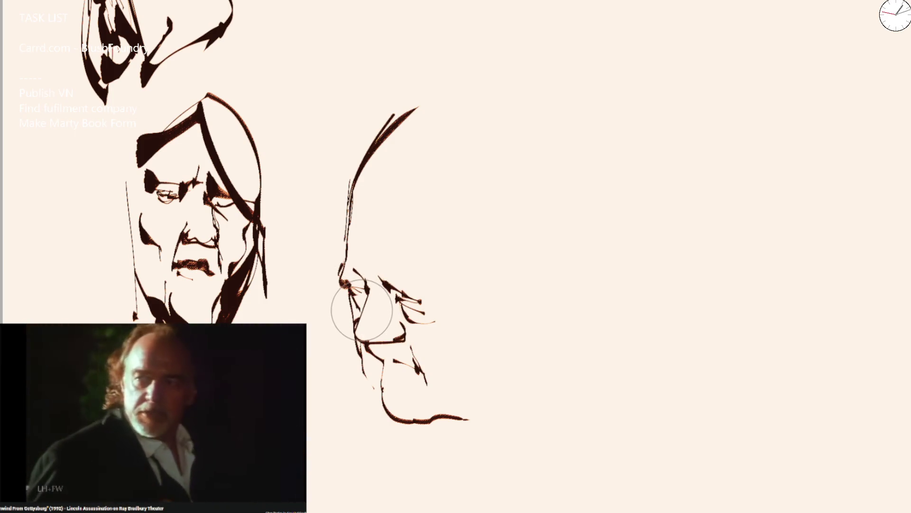
{"action": "left_click_drag", "start_coordinate": [360, 251], "coordinate": [366, 264]}
{"action": "mouse_move", "coordinate": [356, 228]}
{"action": "left_mouse_down"}
{"action": "mouse_move", "coordinate": [370, 244]}
{"action": "mouse_move", "coordinate": [415, 236]}
{"action": "left_mouse_up"}
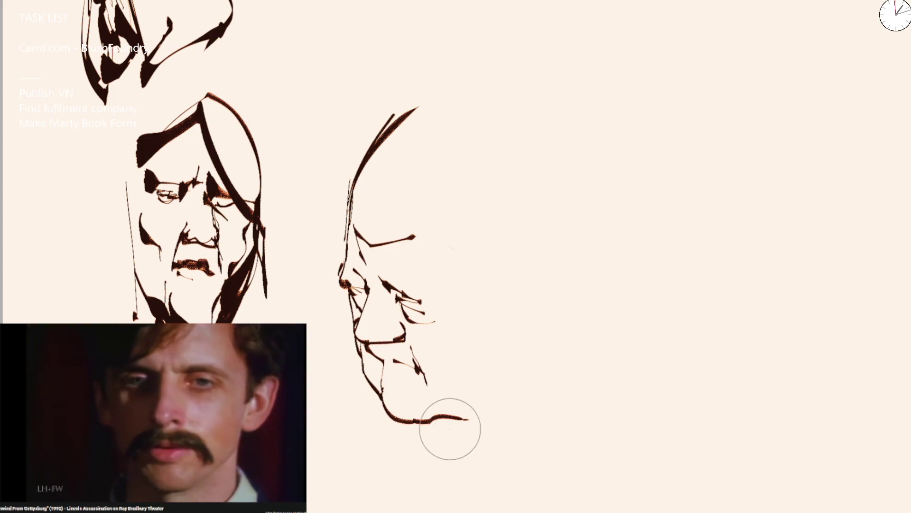
Draw the chin's underside with neck strokes below, and a jaw line toward the ear.
{"action": "mouse_move", "coordinate": [432, 419]}
{"action": "left_mouse_down"}
{"action": "mouse_move", "coordinate": [474, 394]}
{"action": "mouse_move", "coordinate": [515, 338]}
{"action": "left_mouse_up"}
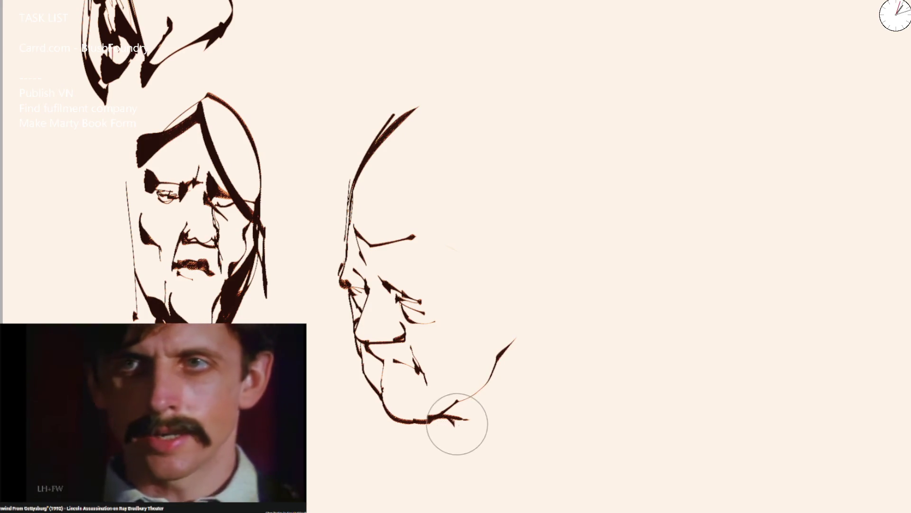
{"action": "left_click_drag", "start_coordinate": [457, 423], "coordinate": [501, 449]}
{"action": "mouse_move", "coordinate": [474, 417]}
{"action": "left_mouse_down"}
{"action": "mouse_move", "coordinate": [509, 426]}
{"action": "mouse_move", "coordinate": [506, 434]}
{"action": "left_mouse_up"}
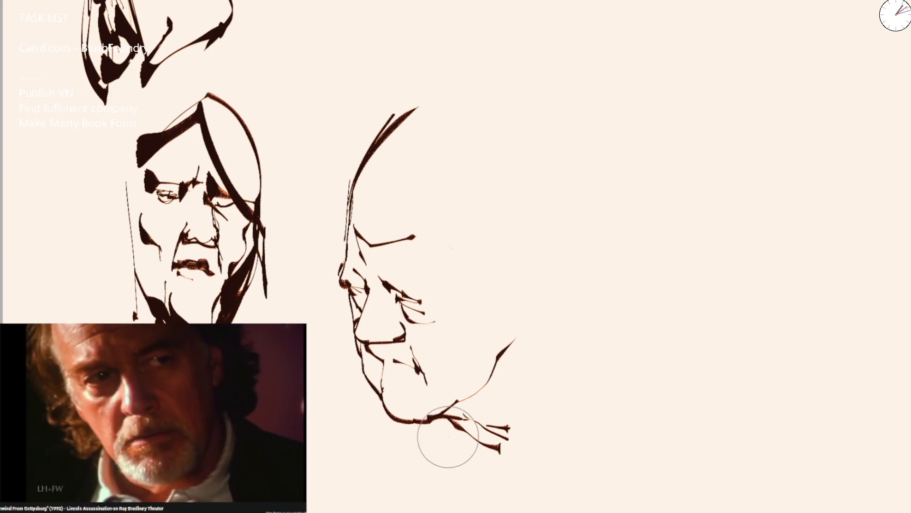
{"action": "left_click_drag", "start_coordinate": [434, 425], "coordinate": [509, 488]}
{"action": "left_click_drag", "start_coordinate": [503, 374], "coordinate": [548, 316]}
{"action": "key", "text": "ctrl+z"}
{"action": "left_click", "coordinate": [521, 283]}
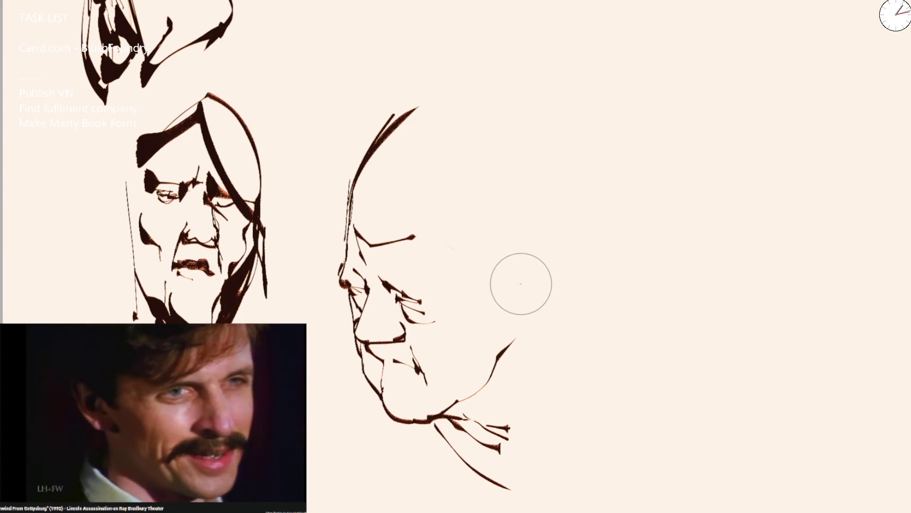
Draw the eye with a glasses rim, a cheek line running back, and the full ear.
{"action": "mouse_move", "coordinate": [430, 304]}
{"action": "left_mouse_down"}
{"action": "mouse_move", "coordinate": [444, 305]}
{"action": "mouse_move", "coordinate": [400, 278]}
{"action": "left_mouse_up"}
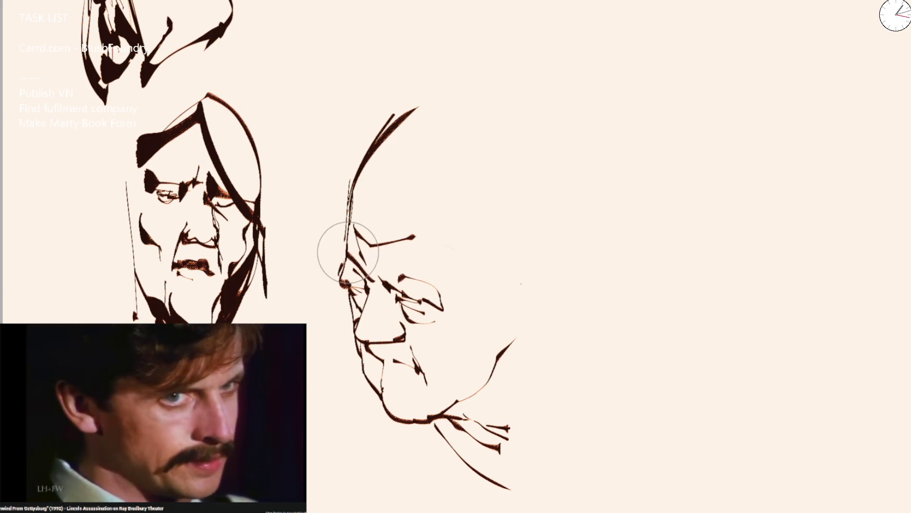
{"action": "mouse_move", "coordinate": [460, 310]}
{"action": "left_mouse_down"}
{"action": "mouse_move", "coordinate": [449, 308]}
{"action": "mouse_move", "coordinate": [510, 292]}
{"action": "left_mouse_up"}
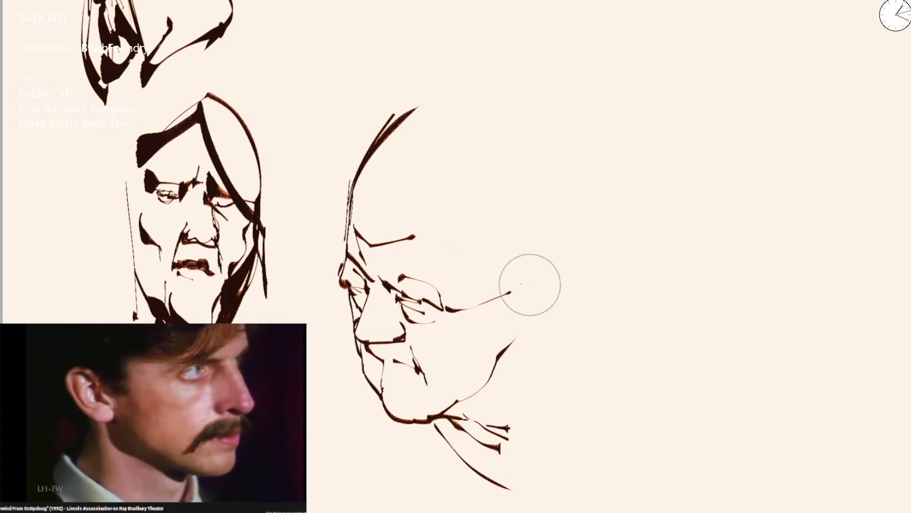
{"action": "left_click", "coordinate": [556, 275]}
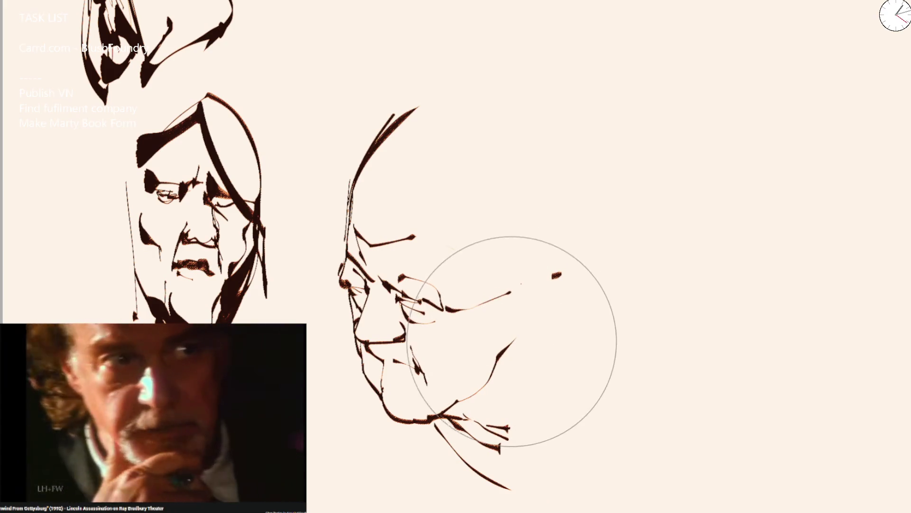
{"action": "key", "text": "ctrl+z"}
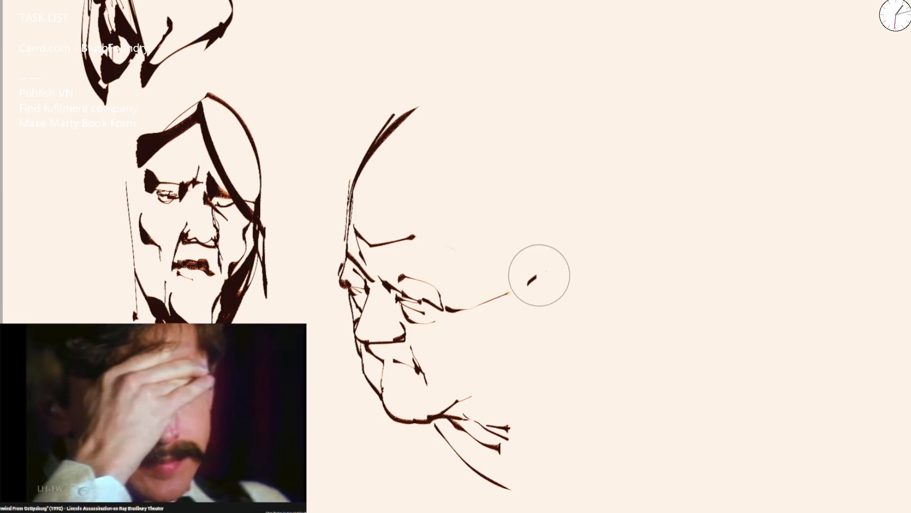
{"action": "mouse_move", "coordinate": [518, 349]}
{"action": "left_mouse_down"}
{"action": "mouse_move", "coordinate": [521, 321]}
{"action": "mouse_move", "coordinate": [545, 281]}
{"action": "mouse_move", "coordinate": [560, 303]}
{"action": "mouse_move", "coordinate": [531, 311]}
{"action": "left_mouse_up"}
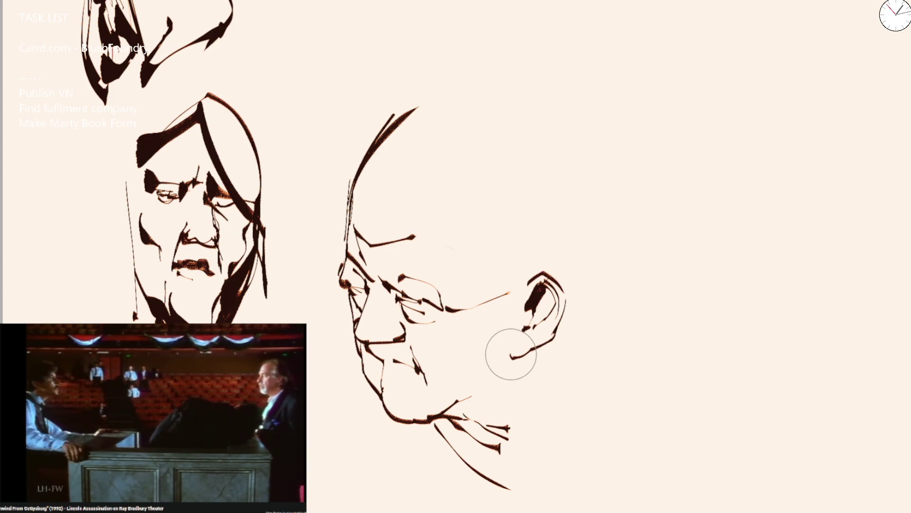
Remove the latest ear-to-jaw stroke, tilt the canvas, and hatch a dense dark tuft under the chin.
{"action": "left_click_drag", "start_coordinate": [512, 356], "coordinate": [483, 386]}
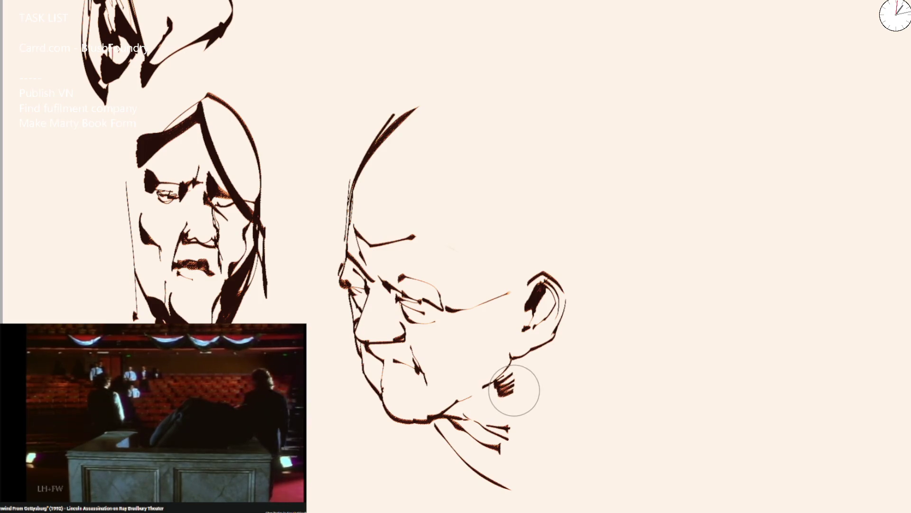
{"action": "key", "text": "ctrl+z"}
{"action": "key", "text": "ctrl+z"}
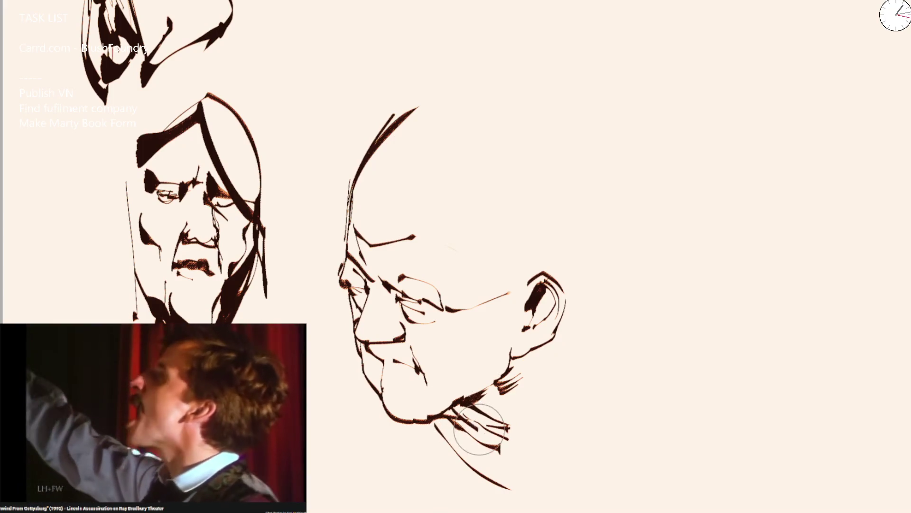
{"action": "left_click_drag", "start_coordinate": [465, 433], "coordinate": [603, 373]}
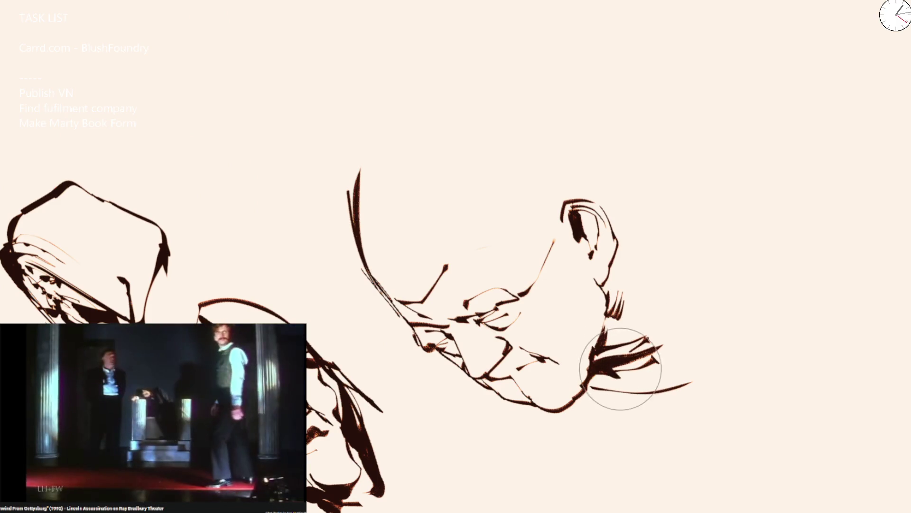
{"action": "left_click_drag", "start_coordinate": [610, 377], "coordinate": [669, 351]}
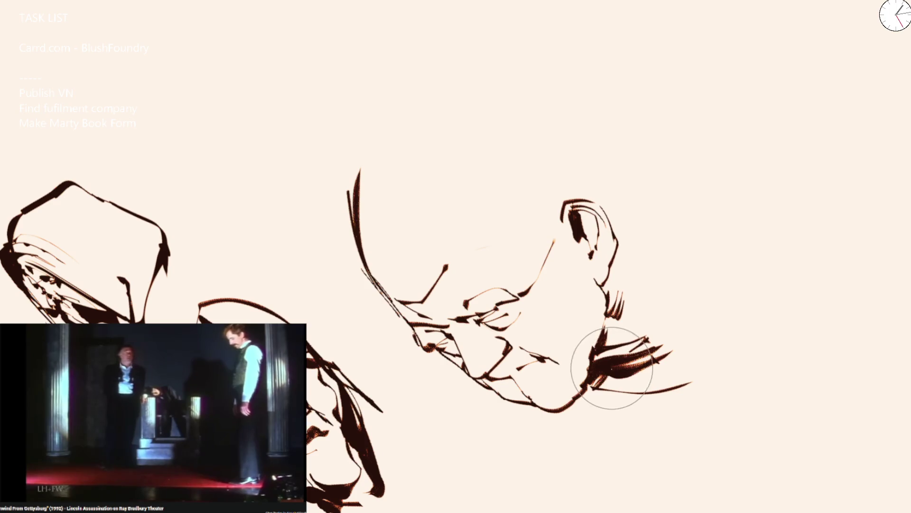
{"action": "mouse_move", "coordinate": [612, 368]}
{"action": "left_mouse_down"}
{"action": "mouse_move", "coordinate": [598, 389]}
{"action": "mouse_move", "coordinate": [621, 376]}
{"action": "mouse_move", "coordinate": [601, 385]}
{"action": "mouse_move", "coordinate": [610, 372]}
{"action": "mouse_move", "coordinate": [598, 332]}
{"action": "mouse_move", "coordinate": [610, 335]}
{"action": "mouse_move", "coordinate": [610, 322]}
{"action": "mouse_move", "coordinate": [606, 349]}
{"action": "mouse_move", "coordinate": [610, 335]}
{"action": "left_mouse_up"}
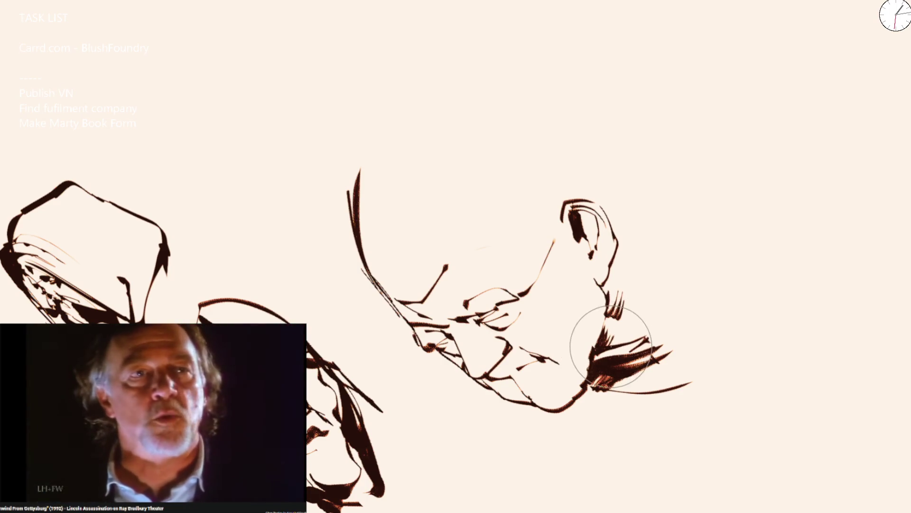
{"action": "scroll", "coordinate": [451, 324], "scroll_direction": "up", "scroll_amount": 2}
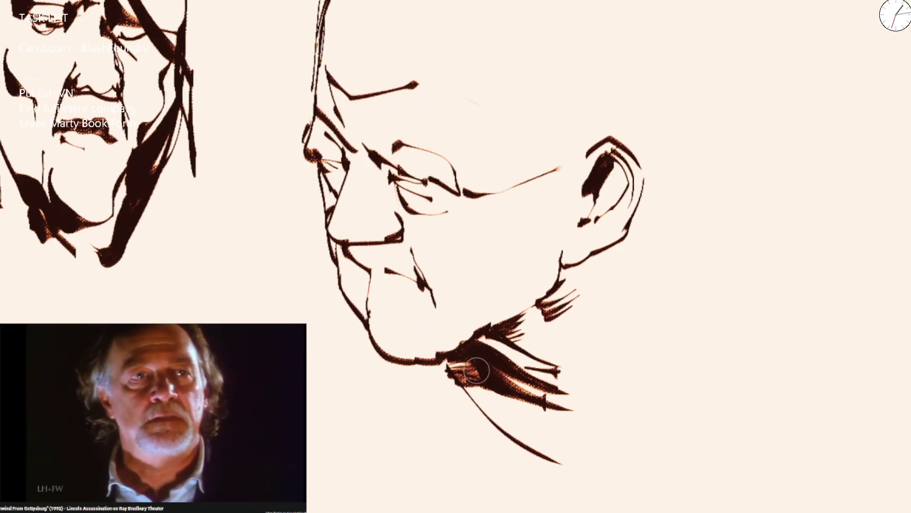
Use a smaller brush to darken the jaw line and neck below the ear, with thin chin marks.
{"action": "left_click_drag", "start_coordinate": [444, 365], "coordinate": [489, 422]}
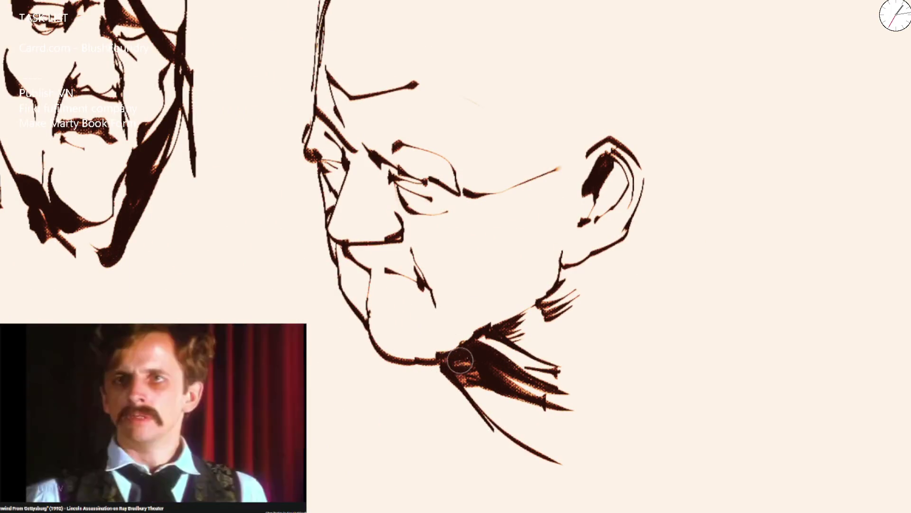
{"action": "mouse_move", "coordinate": [489, 346]}
{"action": "left_mouse_down"}
{"action": "mouse_move", "coordinate": [531, 312]}
{"action": "mouse_move", "coordinate": [510, 317]}
{"action": "left_mouse_up"}
{"action": "key", "text": "ctrl+z"}
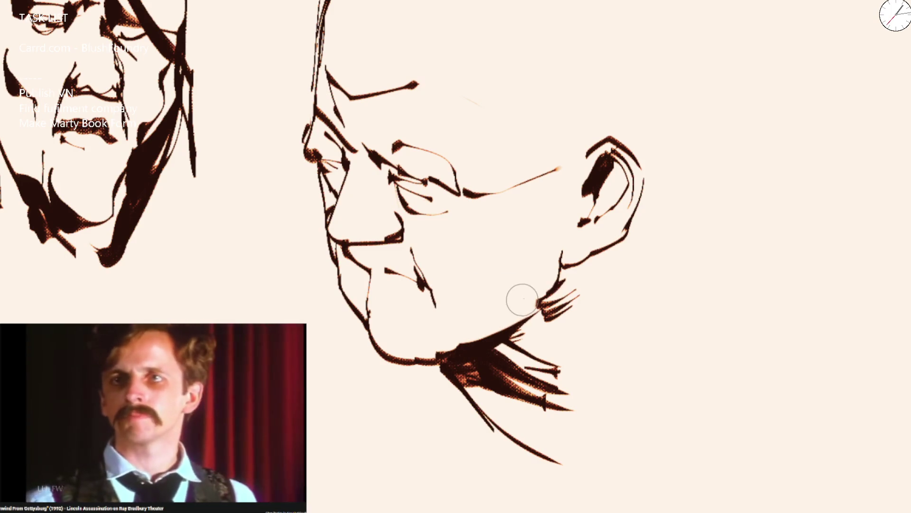
{"action": "left_click_drag", "start_coordinate": [491, 334], "coordinate": [539, 305]}
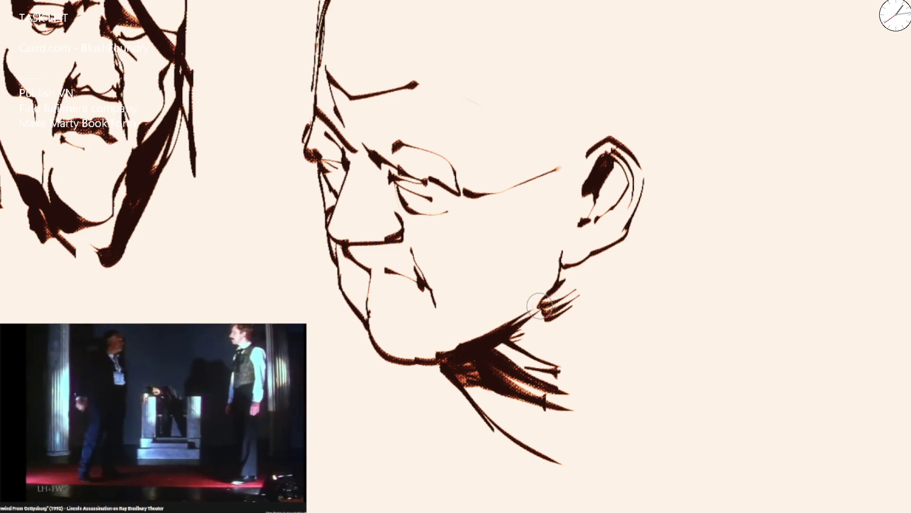
{"action": "left_click_drag", "start_coordinate": [461, 343], "coordinate": [437, 327]}
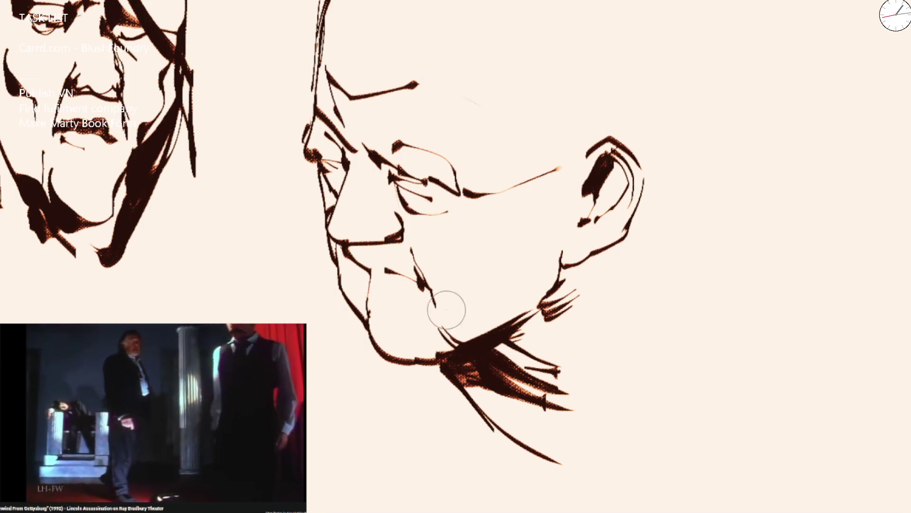
{"action": "left_click_drag", "start_coordinate": [376, 311], "coordinate": [420, 324]}
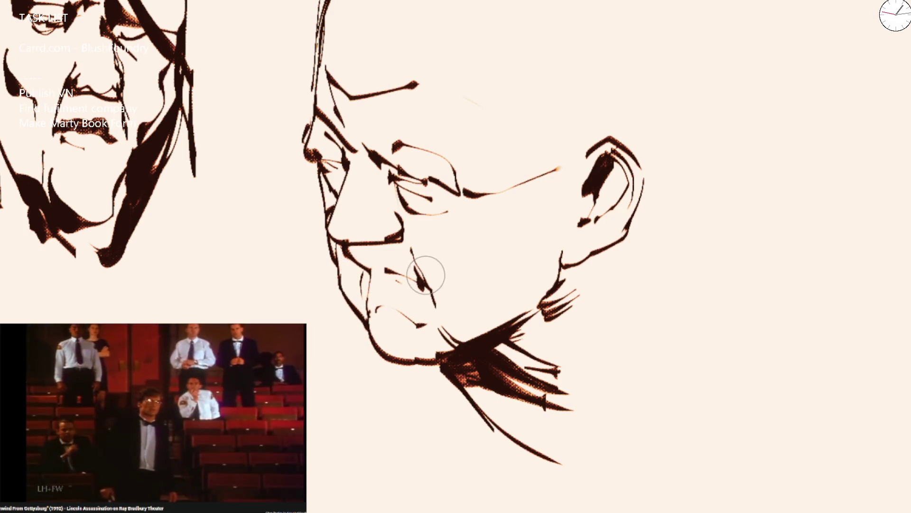
{"action": "mouse_move", "coordinate": [459, 300]}
{"action": "left_mouse_down"}
{"action": "mouse_move", "coordinate": [524, 313]}
{"action": "mouse_move", "coordinate": [484, 312]}
{"action": "mouse_move", "coordinate": [532, 299]}
{"action": "mouse_move", "coordinate": [564, 260]}
{"action": "mouse_move", "coordinate": [636, 301]}
{"action": "mouse_move", "coordinate": [576, 423]}
{"action": "mouse_move", "coordinate": [527, 451]}
{"action": "left_mouse_up"}
{"action": "scroll", "coordinate": [622, 173], "scroll_direction": "down", "scroll_amount": 2}
{"action": "scroll", "coordinate": [489, 77], "scroll_direction": "down", "scroll_amount": 2}
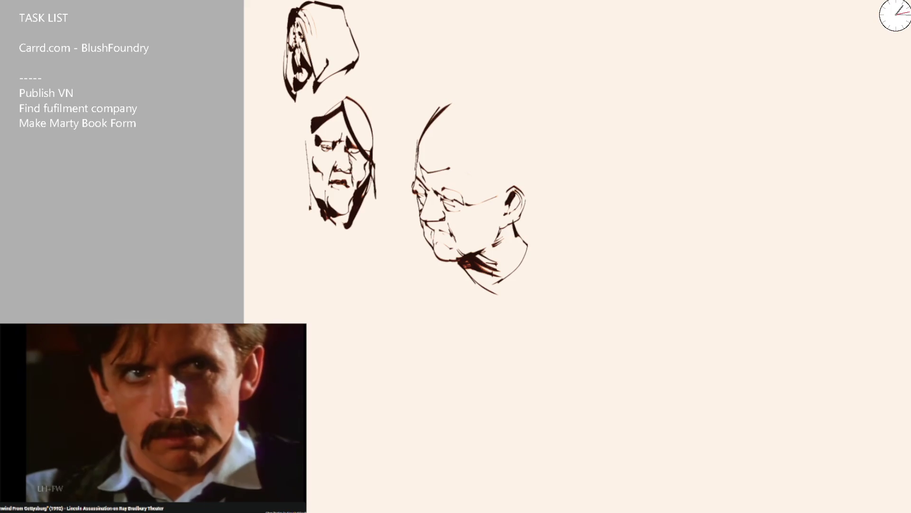
{"action": "scroll", "coordinate": [339, 158], "scroll_direction": "up", "scroll_amount": 5}
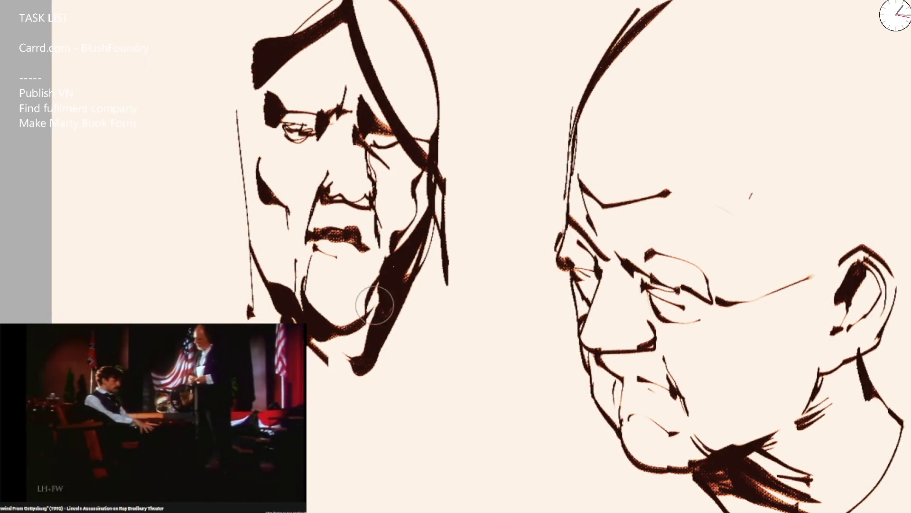
{"action": "scroll", "coordinate": [457, 189], "scroll_direction": "down", "scroll_amount": 5}
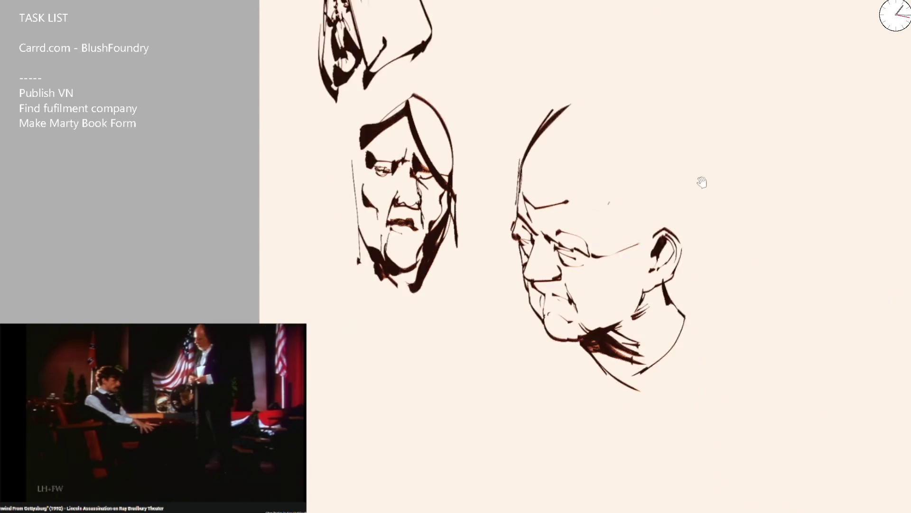
{"action": "left_click_drag", "start_coordinate": [699, 179], "coordinate": [374, 215]}
{"action": "scroll", "coordinate": [253, 226], "scroll_direction": "up", "scroll_amount": 2}
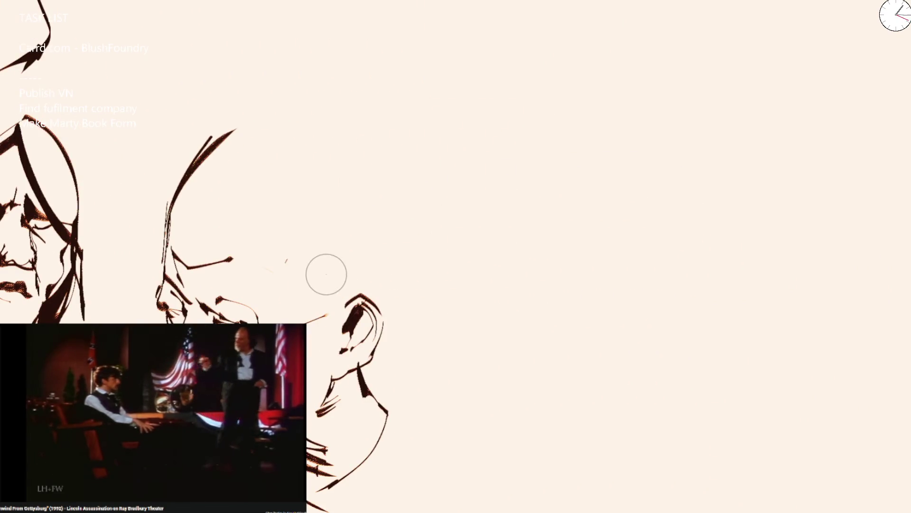
Redraw the hair outline across the top of the bespectacled head, replacing a heavy hair stroke.
{"action": "left_click_drag", "start_coordinate": [321, 281], "coordinate": [354, 262]}
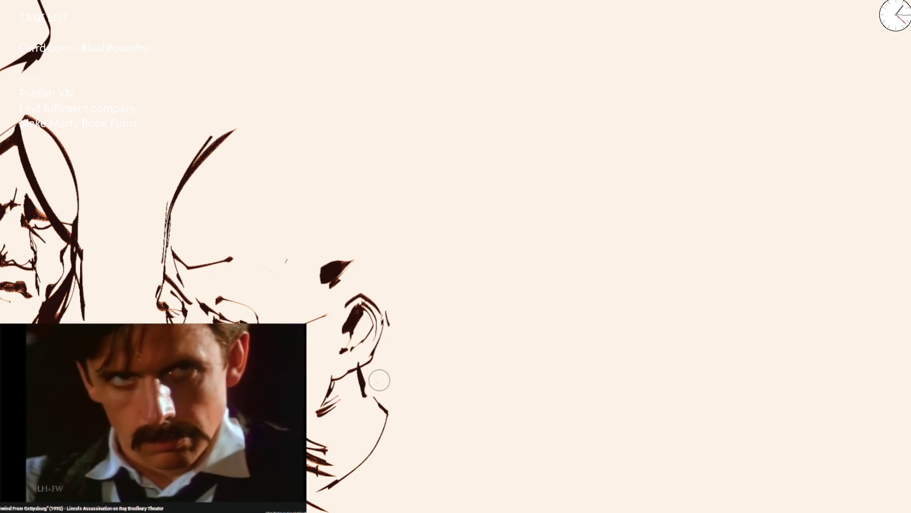
{"action": "mouse_move", "coordinate": [378, 380]}
{"action": "left_mouse_down"}
{"action": "mouse_move", "coordinate": [367, 376]}
{"action": "mouse_move", "coordinate": [363, 386]}
{"action": "mouse_move", "coordinate": [383, 403]}
{"action": "left_mouse_up"}
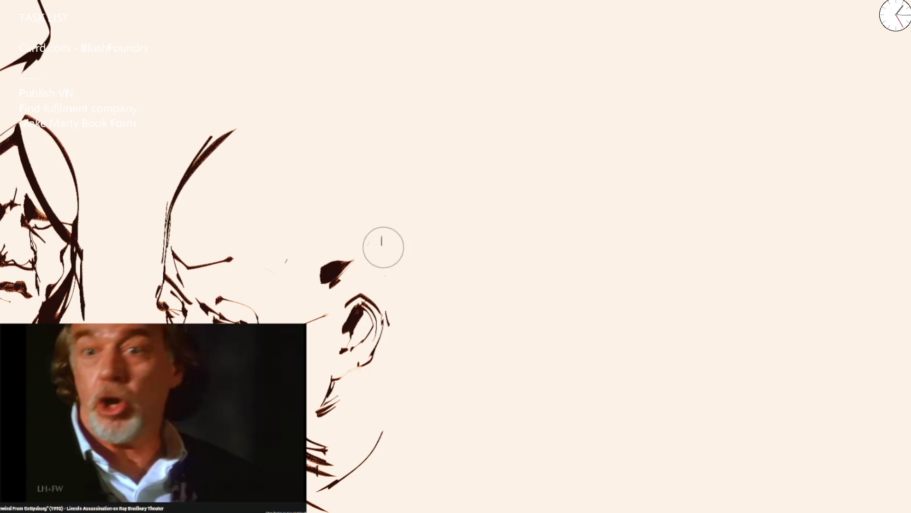
{"action": "left_click_drag", "start_coordinate": [383, 237], "coordinate": [389, 355]}
{"action": "left_click_drag", "start_coordinate": [163, 193], "coordinate": [318, 128]}
{"action": "left_click_drag", "start_coordinate": [244, 149], "coordinate": [392, 265]}
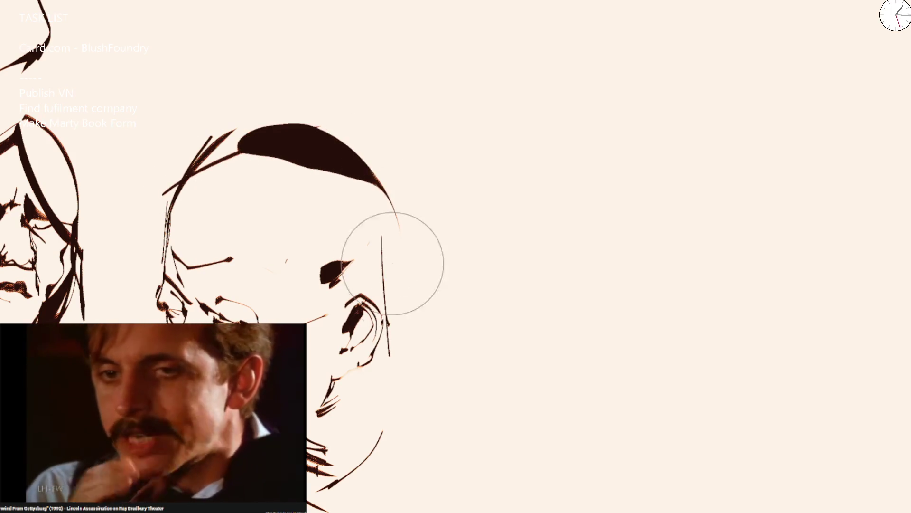
{"action": "key", "text": "ctrl+z"}
{"action": "mouse_move", "coordinate": [157, 237]}
{"action": "left_mouse_down"}
{"action": "mouse_move", "coordinate": [249, 146]}
{"action": "mouse_move", "coordinate": [352, 159]}
{"action": "mouse_move", "coordinate": [380, 281]}
{"action": "left_mouse_up"}
Rework the ear with a thin line instead of dark blobs, and hatch the crown hair.
{"action": "mouse_move", "coordinate": [376, 315]}
{"action": "left_mouse_down"}
{"action": "mouse_move", "coordinate": [348, 318]}
{"action": "mouse_move", "coordinate": [375, 295]}
{"action": "left_mouse_up"}
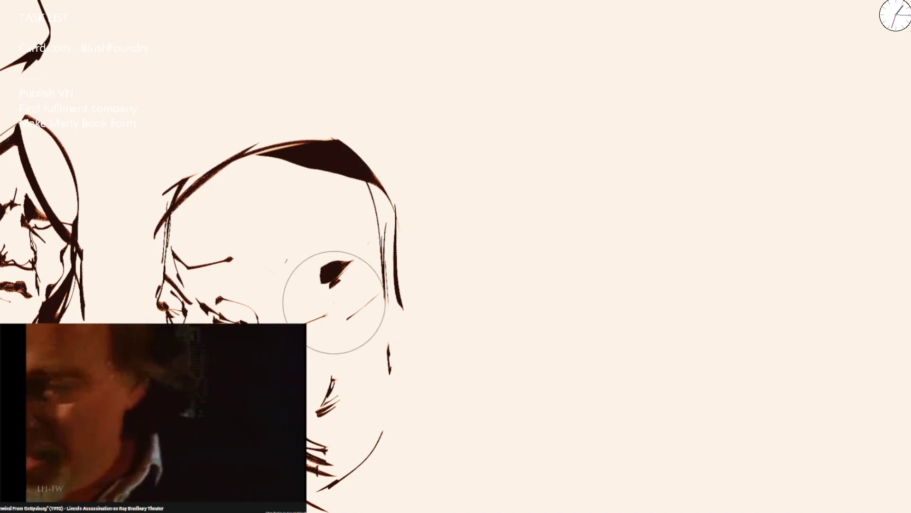
{"action": "mouse_move", "coordinate": [317, 309]}
{"action": "left_mouse_down"}
{"action": "mouse_move", "coordinate": [350, 290]}
{"action": "mouse_move", "coordinate": [406, 305]}
{"action": "mouse_move", "coordinate": [405, 317]}
{"action": "mouse_move", "coordinate": [368, 281]}
{"action": "mouse_move", "coordinate": [387, 340]}
{"action": "mouse_move", "coordinate": [356, 377]}
{"action": "mouse_move", "coordinate": [358, 357]}
{"action": "left_mouse_up"}
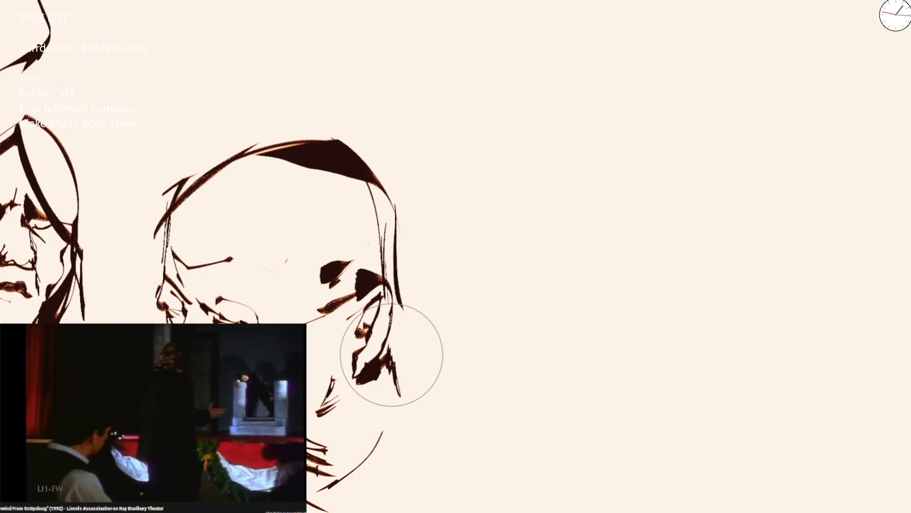
{"action": "key", "text": "ctrl+z"}
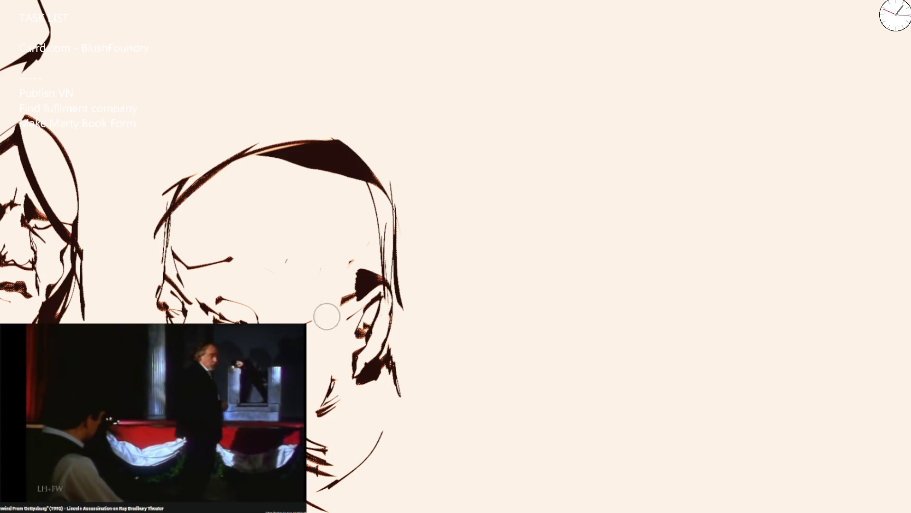
{"action": "left_click_drag", "start_coordinate": [308, 287], "coordinate": [359, 272]}
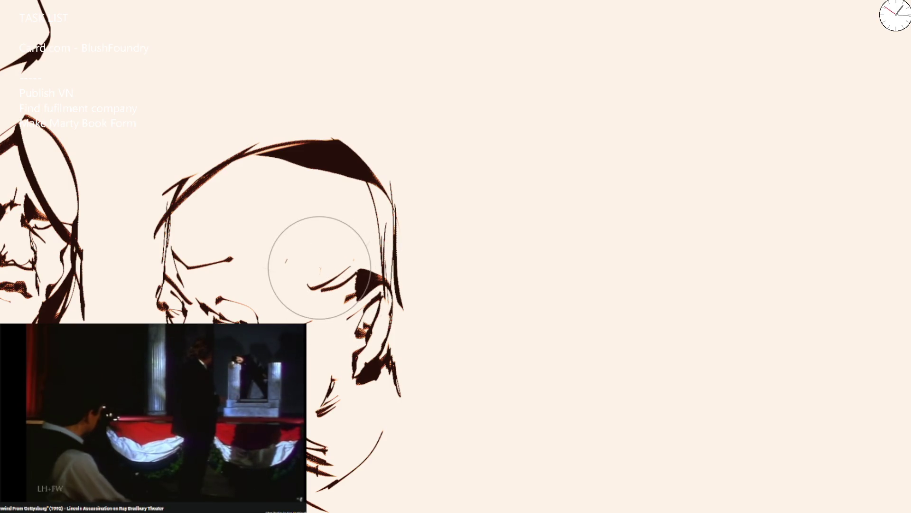
{"action": "key", "text": "ctrl+z"}
{"action": "left_click_drag", "start_coordinate": [291, 240], "coordinate": [308, 289]}
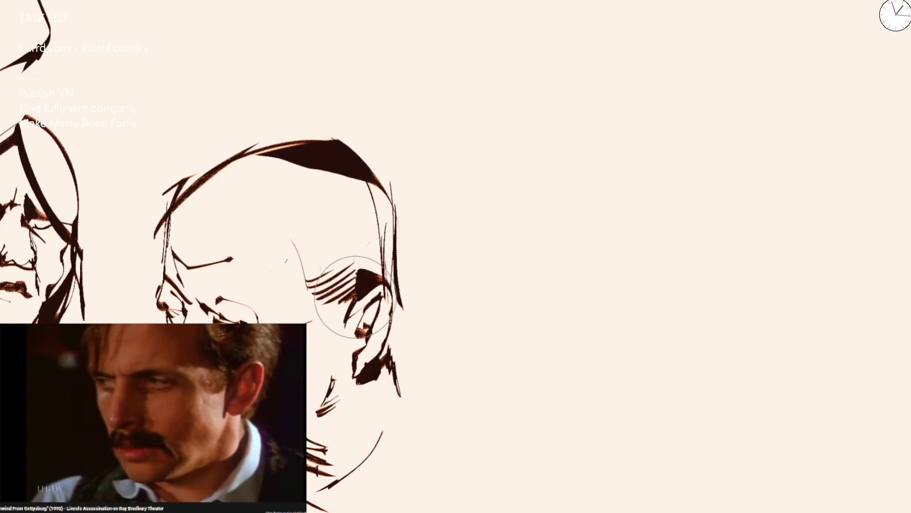
{"action": "mouse_move", "coordinate": [223, 195]}
{"action": "left_mouse_down"}
{"action": "mouse_move", "coordinate": [237, 181]}
{"action": "mouse_move", "coordinate": [234, 203]}
{"action": "mouse_move", "coordinate": [312, 194]}
{"action": "left_mouse_up"}
Add tapered chin strokes, a thick jawline toward the ear and a thin neck line.
{"action": "scroll", "coordinate": [464, 255], "scroll_direction": "down", "scroll_amount": 5}
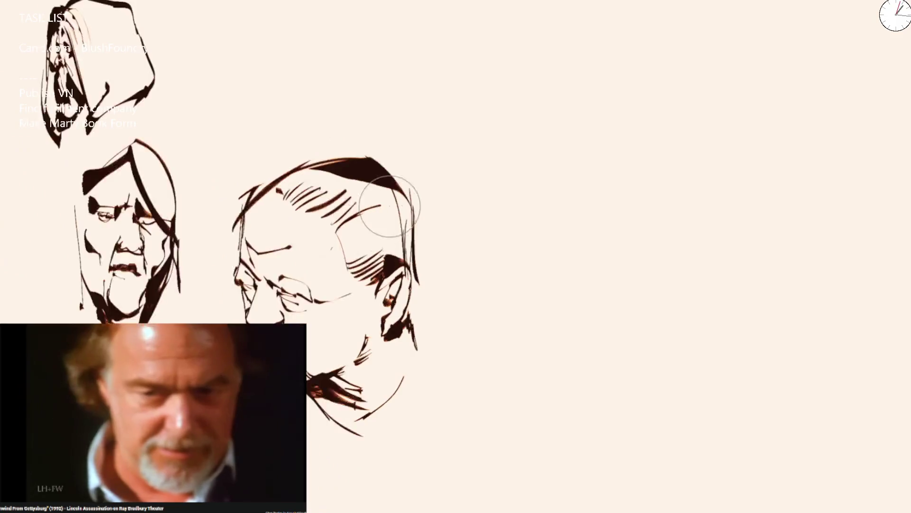
{"action": "scroll", "coordinate": [442, 304], "scroll_direction": "up", "scroll_amount": 5}
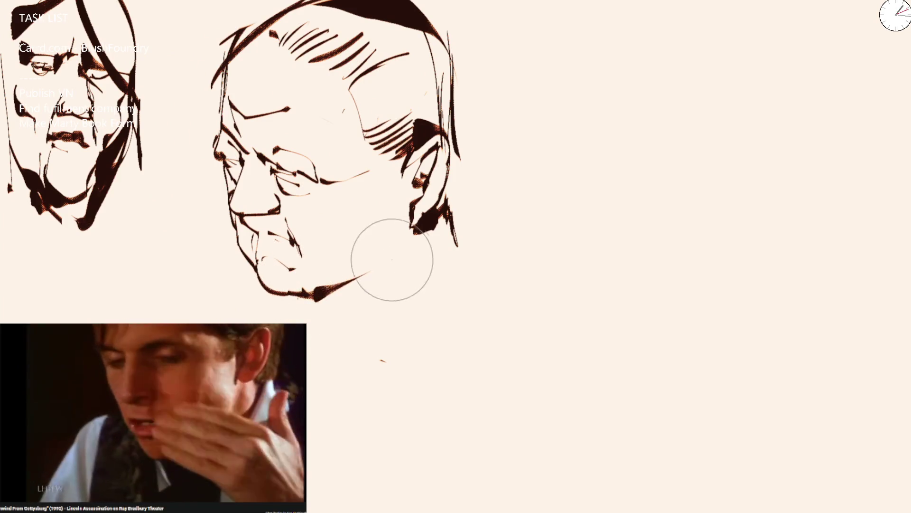
{"action": "left_click_drag", "start_coordinate": [296, 290], "coordinate": [374, 264]}
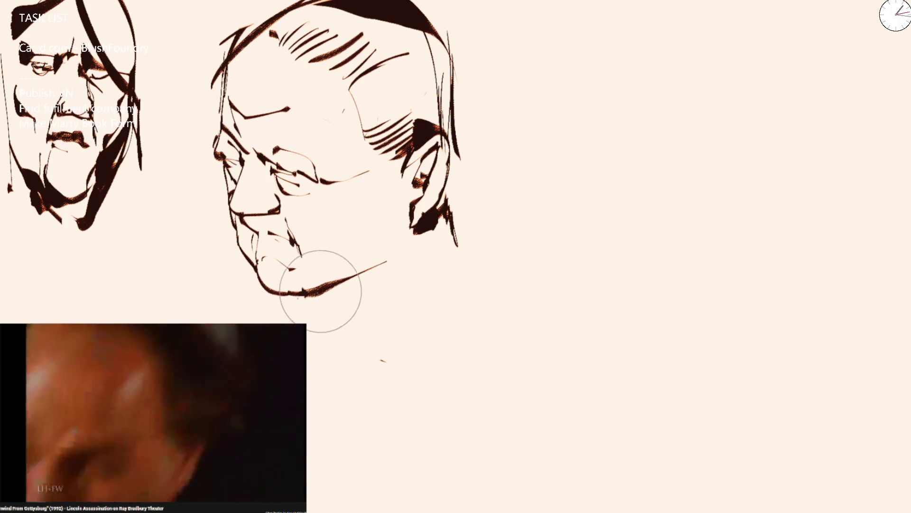
{"action": "left_click_drag", "start_coordinate": [340, 325], "coordinate": [356, 343]}
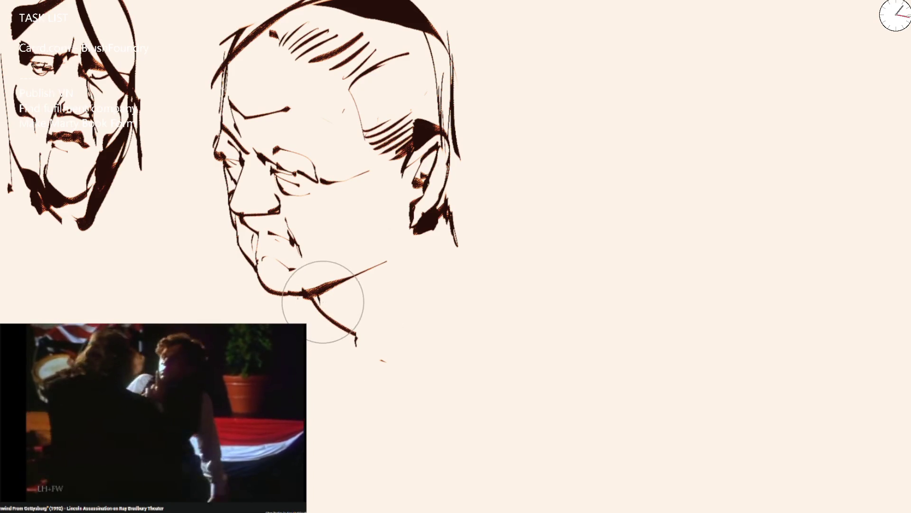
{"action": "left_click_drag", "start_coordinate": [358, 314], "coordinate": [418, 307]}
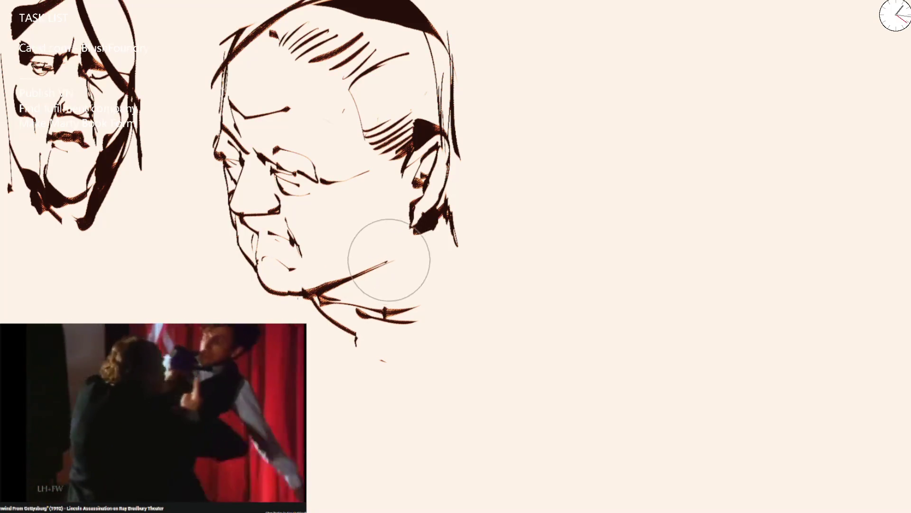
{"action": "left_click_drag", "start_coordinate": [304, 292], "coordinate": [404, 240]}
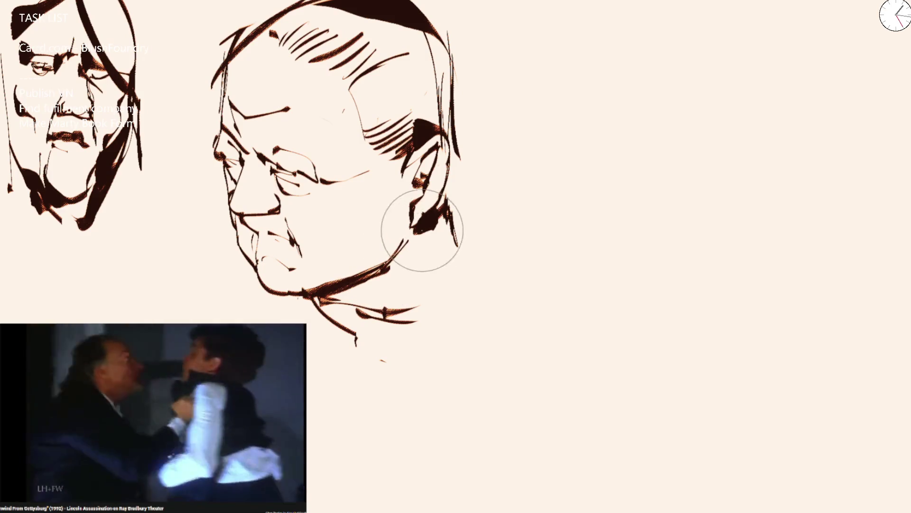
{"action": "left_click_drag", "start_coordinate": [422, 234], "coordinate": [426, 276]}
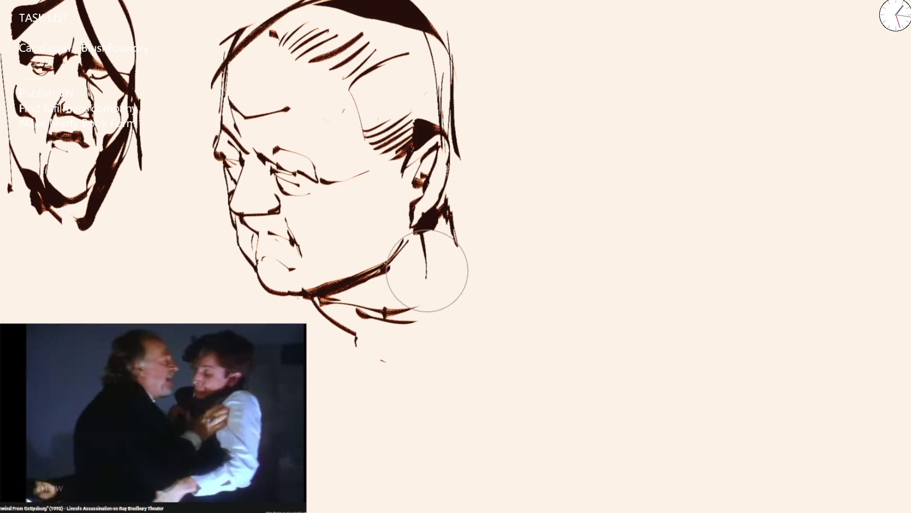
{"action": "scroll", "coordinate": [433, 260], "scroll_direction": "down", "scroll_amount": 5}
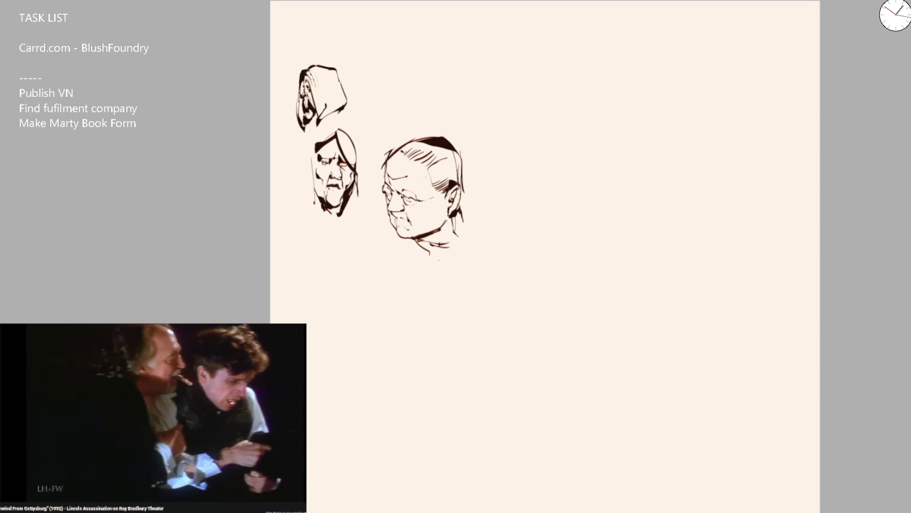
Start a new head with a brow stroke, an under-eye stroke and a thin face-side curve.
{"action": "scroll", "coordinate": [400, 148], "scroll_direction": "up", "scroll_amount": 5}
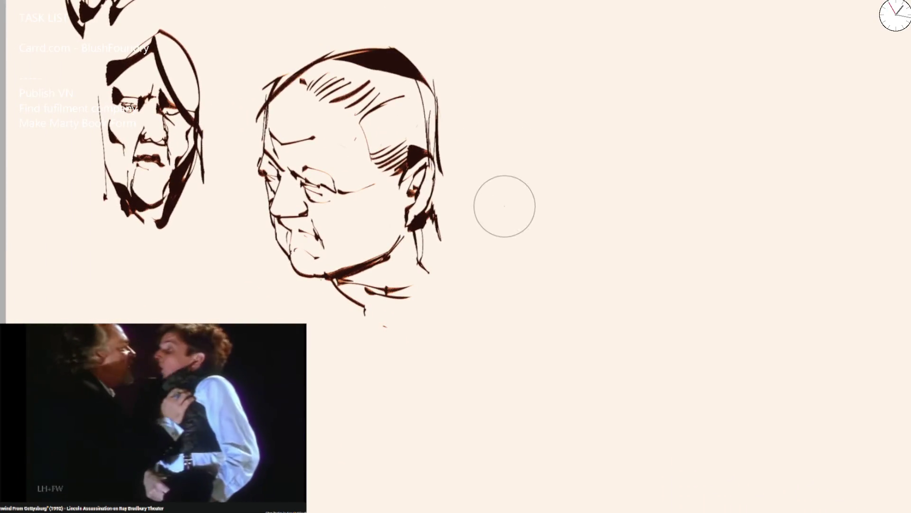
{"action": "mouse_move", "coordinate": [508, 216]}
{"action": "left_mouse_down"}
{"action": "mouse_move", "coordinate": [561, 206]}
{"action": "mouse_move", "coordinate": [572, 214]}
{"action": "mouse_move", "coordinate": [635, 194]}
{"action": "mouse_move", "coordinate": [620, 212]}
{"action": "mouse_move", "coordinate": [616, 257]}
{"action": "left_mouse_up"}
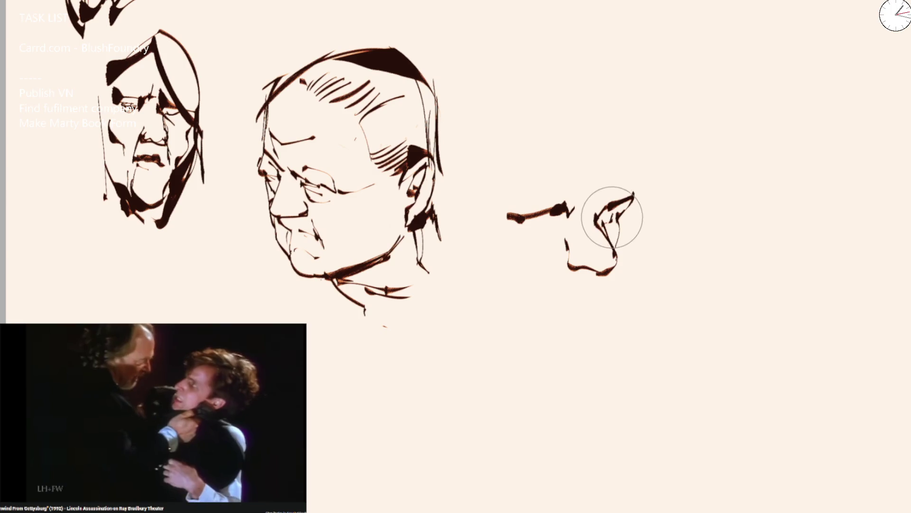
{"action": "mouse_move", "coordinate": [528, 232]}
{"action": "left_mouse_down"}
{"action": "mouse_move", "coordinate": [550, 221]}
{"action": "mouse_move", "coordinate": [553, 229]}
{"action": "mouse_move", "coordinate": [582, 196]}
{"action": "mouse_move", "coordinate": [599, 210]}
{"action": "left_mouse_up"}
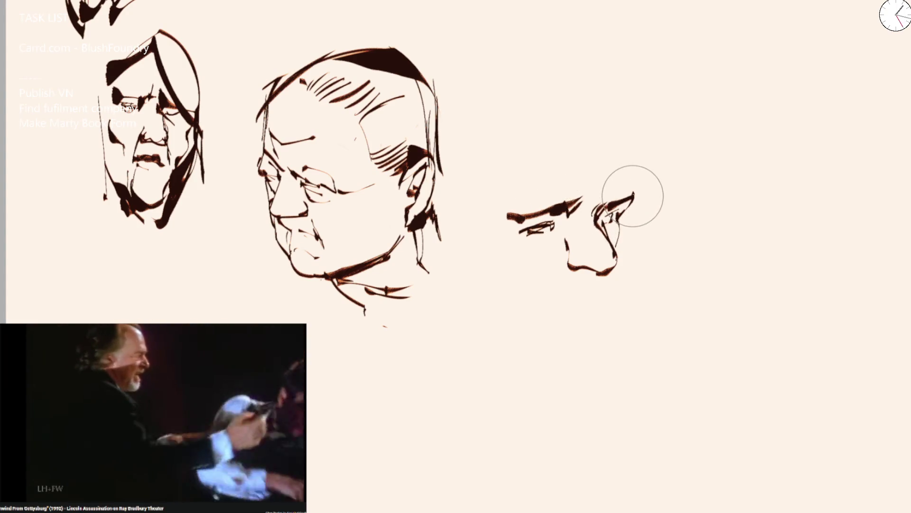
{"action": "left_click_drag", "start_coordinate": [599, 95], "coordinate": [631, 187]}
Add thick swept-back hair strokes and outline the back of the third head.
{"action": "mouse_move", "coordinate": [593, 111]}
{"action": "left_mouse_down"}
{"action": "mouse_move", "coordinate": [543, 41]}
{"action": "mouse_move", "coordinate": [610, 87]}
{"action": "mouse_move", "coordinate": [616, 132]}
{"action": "left_mouse_up"}
{"action": "key", "text": "ctrl+z"}
{"action": "mouse_move", "coordinate": [524, 70]}
{"action": "left_mouse_down"}
{"action": "mouse_move", "coordinate": [562, 85]}
{"action": "mouse_move", "coordinate": [588, 119]}
{"action": "mouse_move", "coordinate": [578, 124]}
{"action": "left_mouse_up"}
{"action": "mouse_move", "coordinate": [508, 98]}
{"action": "left_mouse_down"}
{"action": "mouse_move", "coordinate": [580, 123]}
{"action": "mouse_move", "coordinate": [519, 57]}
{"action": "mouse_move", "coordinate": [581, 123]}
{"action": "left_mouse_up"}
{"action": "key", "text": "ctrl+z"}
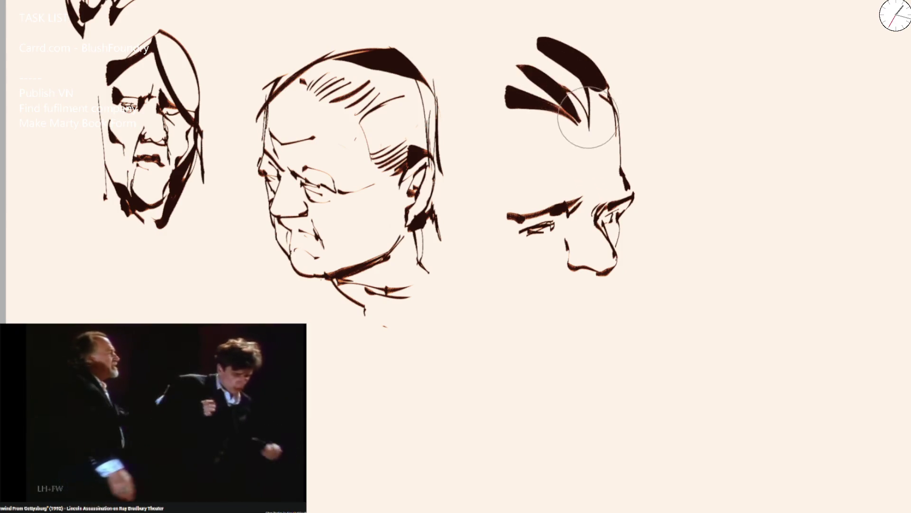
{"action": "left_click_drag", "start_coordinate": [534, 33], "coordinate": [608, 89]}
{"action": "mouse_move", "coordinate": [543, 116]}
{"action": "left_mouse_down"}
{"action": "mouse_move", "coordinate": [463, 125]}
{"action": "mouse_move", "coordinate": [477, 153]}
{"action": "mouse_move", "coordinate": [457, 186]}
{"action": "mouse_move", "coordinate": [463, 241]}
{"action": "left_mouse_up"}
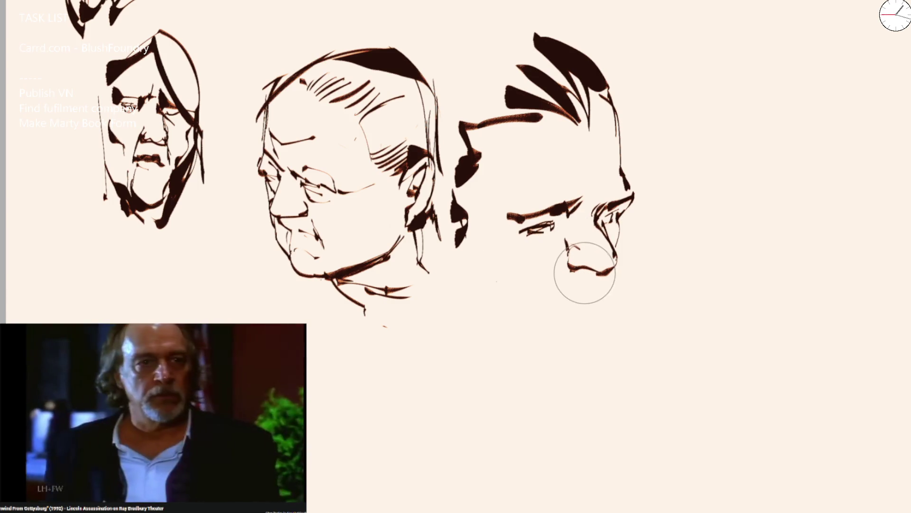
Add the nose sides and under-nose strokes, plus a thin line down to the third head's chin.
{"action": "left_click_drag", "start_coordinate": [566, 264], "coordinate": [551, 292]}
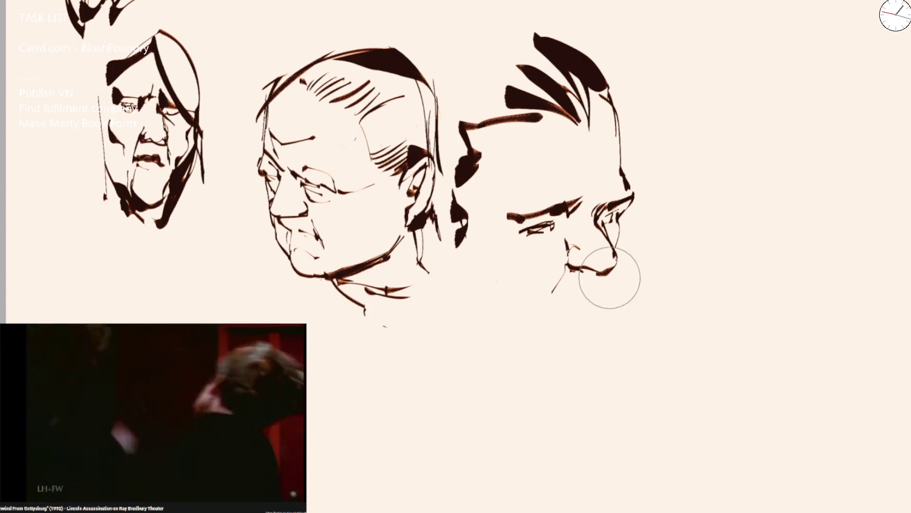
{"action": "left_click_drag", "start_coordinate": [616, 278], "coordinate": [613, 302]}
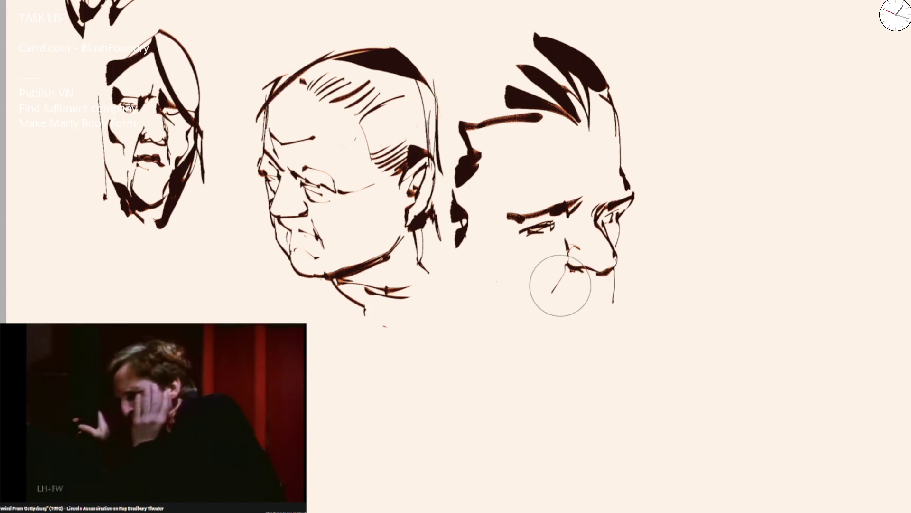
{"action": "mouse_move", "coordinate": [546, 298]}
{"action": "left_mouse_down"}
{"action": "mouse_move", "coordinate": [541, 306]}
{"action": "mouse_move", "coordinate": [604, 297]}
{"action": "left_mouse_up"}
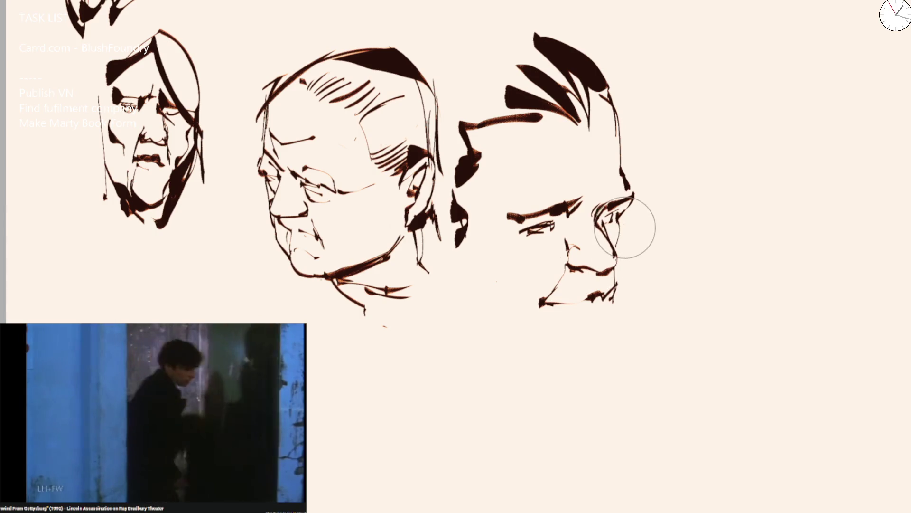
{"action": "left_click_drag", "start_coordinate": [633, 220], "coordinate": [616, 317]}
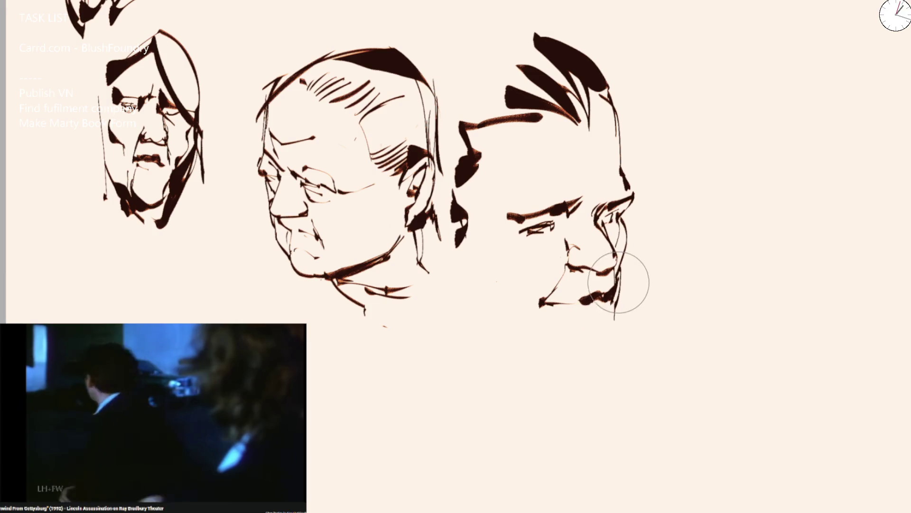
{"action": "left_click_drag", "start_coordinate": [584, 314], "coordinate": [609, 302]}
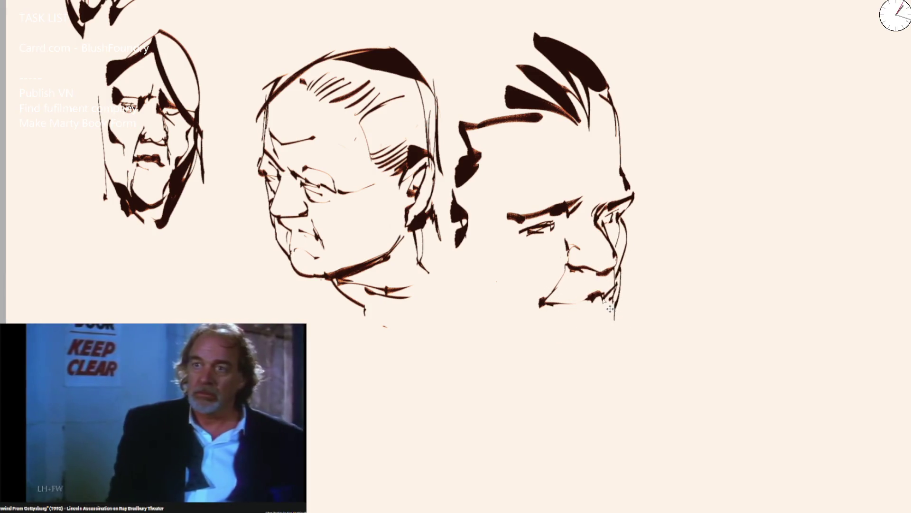
{"action": "key", "text": "ctrl+z"}
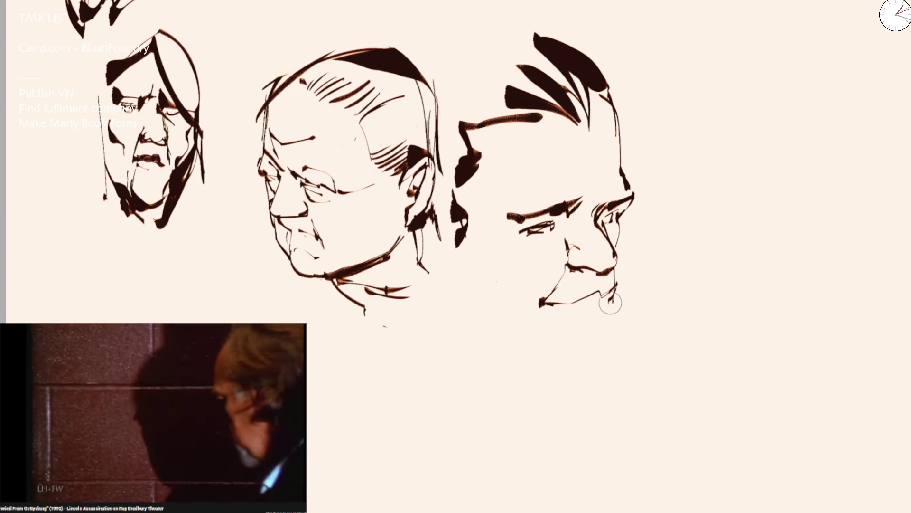
{"action": "left_click_drag", "start_coordinate": [610, 301], "coordinate": [600, 325]}
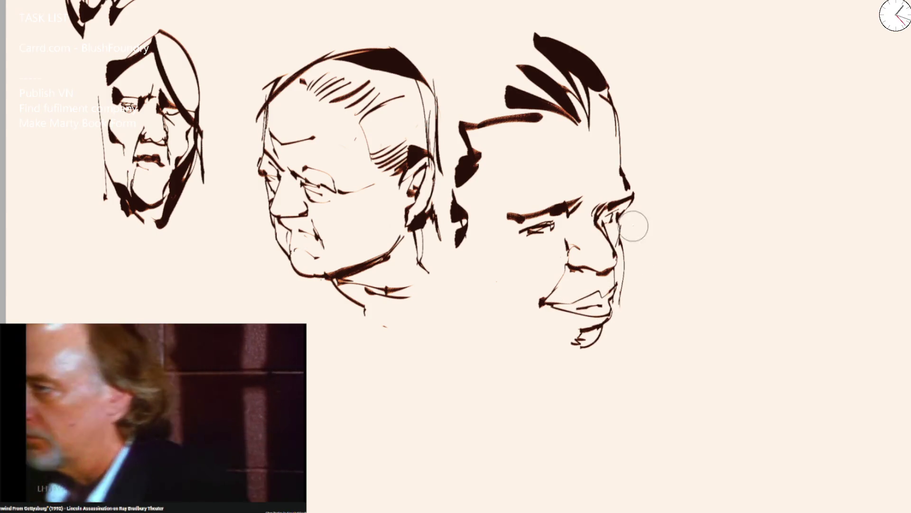
Draw curved chin strokes and the long right jawline, and a neck line under the middle head.
{"action": "left_click_drag", "start_coordinate": [548, 385], "coordinate": [599, 355]}
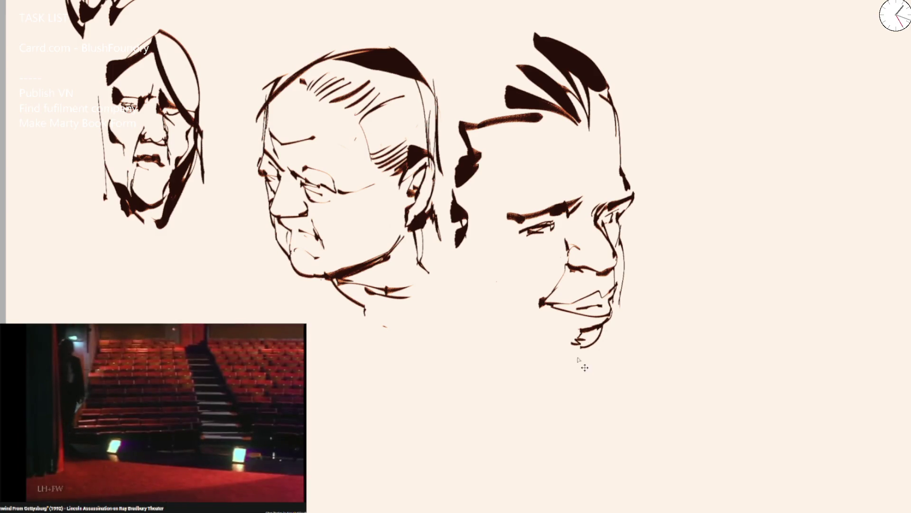
{"action": "left_click_drag", "start_coordinate": [535, 331], "coordinate": [562, 365]}
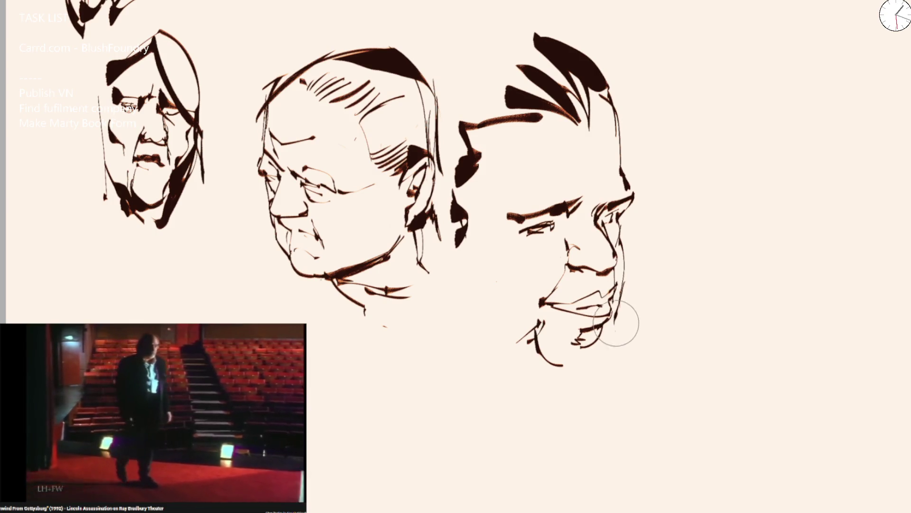
{"action": "mouse_move", "coordinate": [621, 297]}
{"action": "left_mouse_down"}
{"action": "mouse_move", "coordinate": [587, 385]}
{"action": "mouse_move", "coordinate": [527, 380]}
{"action": "mouse_move", "coordinate": [551, 396]}
{"action": "left_mouse_up"}
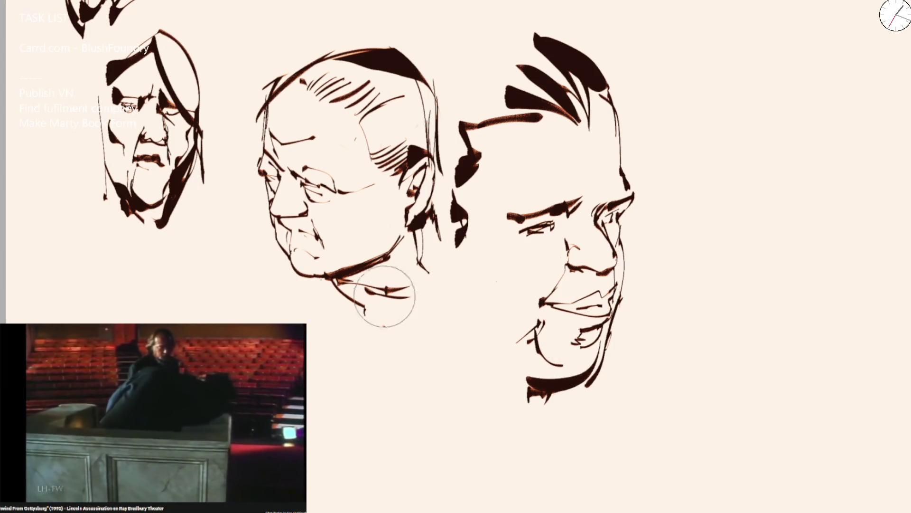
{"action": "mouse_move", "coordinate": [405, 309]}
{"action": "left_mouse_down"}
{"action": "mouse_move", "coordinate": [370, 327]}
{"action": "mouse_move", "coordinate": [415, 459]}
{"action": "left_mouse_up"}
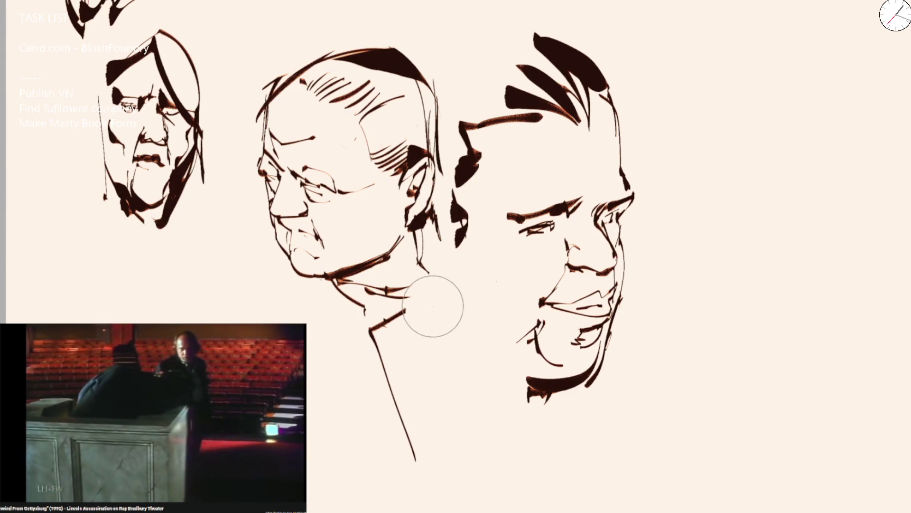
Redo the third head's neck and chin strokes and darken the middle head's neck and ear.
{"action": "key", "text": "ctrl+z"}
{"action": "key", "text": "ctrl+z"}
{"action": "mouse_move", "coordinate": [548, 375]}
{"action": "left_mouse_down"}
{"action": "mouse_move", "coordinate": [509, 366]}
{"action": "mouse_move", "coordinate": [471, 336]}
{"action": "left_mouse_up"}
{"action": "key", "text": "ctrl+z"}
{"action": "mouse_move", "coordinate": [453, 302]}
{"action": "left_mouse_down"}
{"action": "mouse_move", "coordinate": [471, 393]}
{"action": "mouse_move", "coordinate": [533, 423]}
{"action": "mouse_move", "coordinate": [570, 397]}
{"action": "mouse_move", "coordinate": [480, 443]}
{"action": "left_mouse_up"}
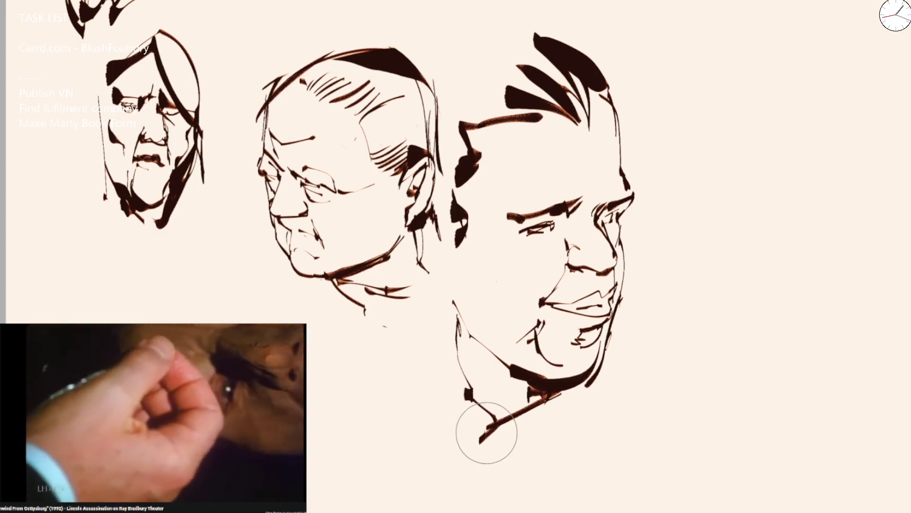
{"action": "left_click_drag", "start_coordinate": [565, 393], "coordinate": [532, 468]}
{"action": "mouse_move", "coordinate": [443, 228]}
{"action": "left_mouse_down"}
{"action": "mouse_move", "coordinate": [439, 300]}
{"action": "mouse_move", "coordinate": [418, 285]}
{"action": "left_mouse_up"}
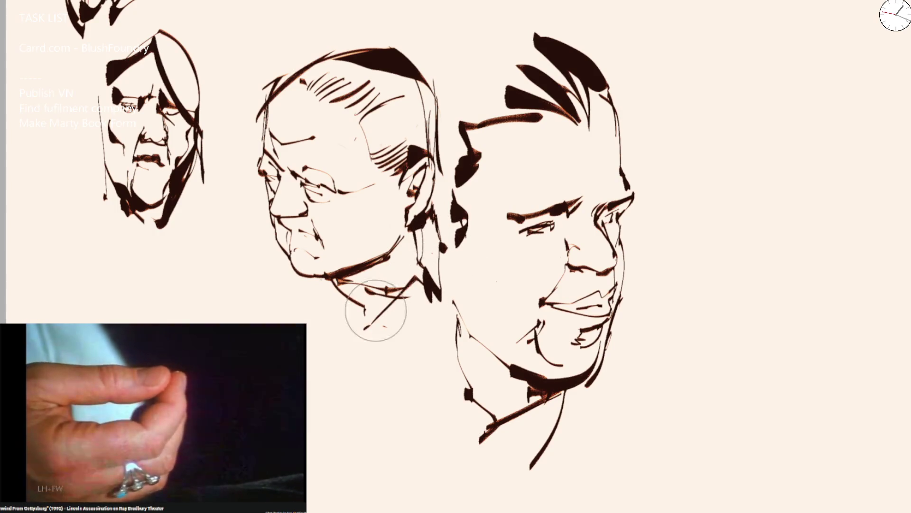
Redraw the right face's eye and brow as one bold diagonal stroke, then fit the page in view.
{"action": "scroll", "coordinate": [413, 280], "scroll_direction": "down", "scroll_amount": 5}
{"action": "scroll", "coordinate": [541, 169], "scroll_direction": "up", "scroll_amount": 1}
{"action": "scroll", "coordinate": [497, 239], "scroll_direction": "up", "scroll_amount": 5}
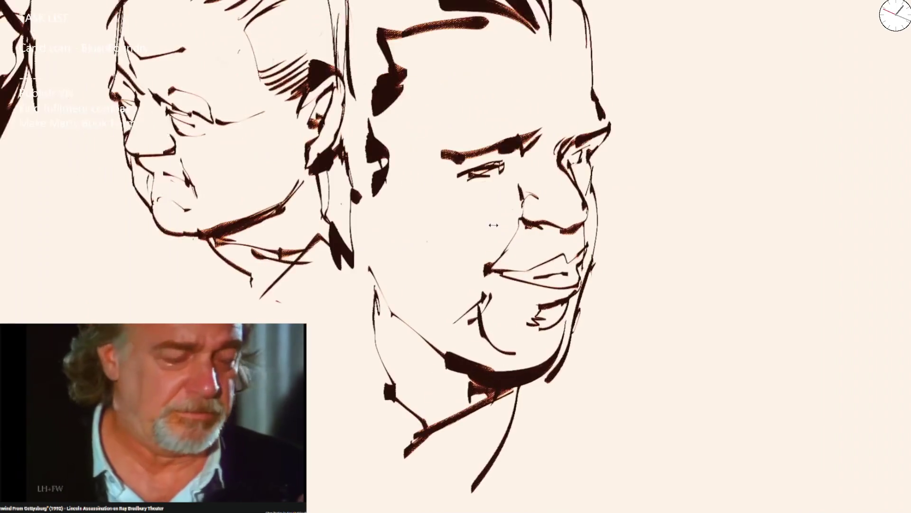
{"action": "left_click_drag", "start_coordinate": [450, 170], "coordinate": [501, 173]}
{"action": "key", "text": "ctrl+z"}
{"action": "key", "text": "ctrl+z"}
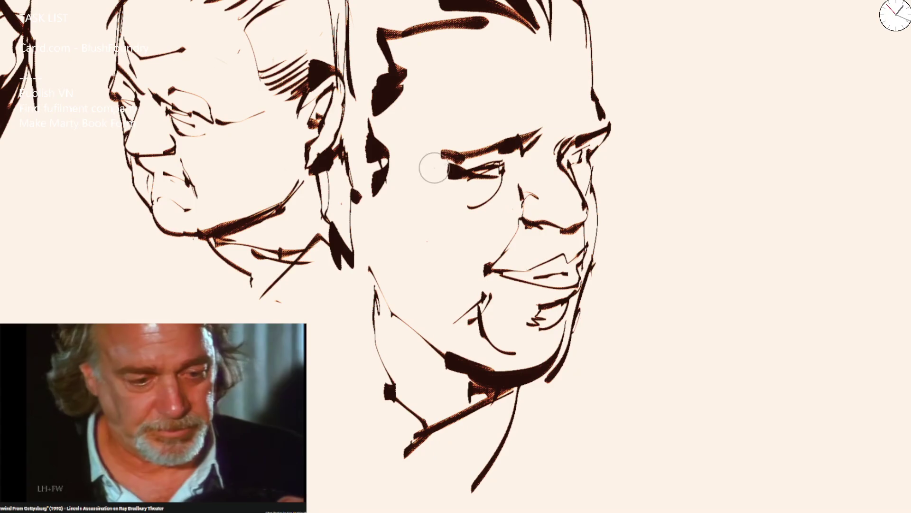
{"action": "left_click_drag", "start_coordinate": [442, 179], "coordinate": [506, 145]}
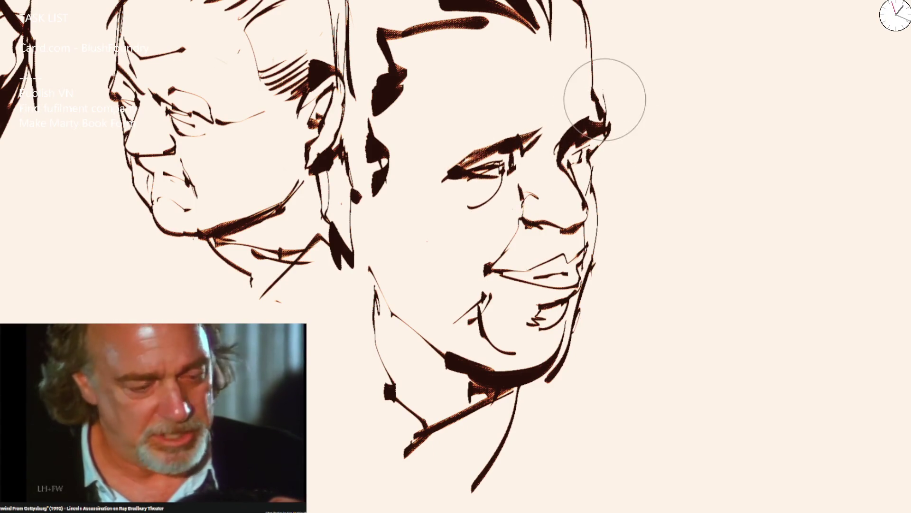
{"action": "key", "text": "ctrl+0"}
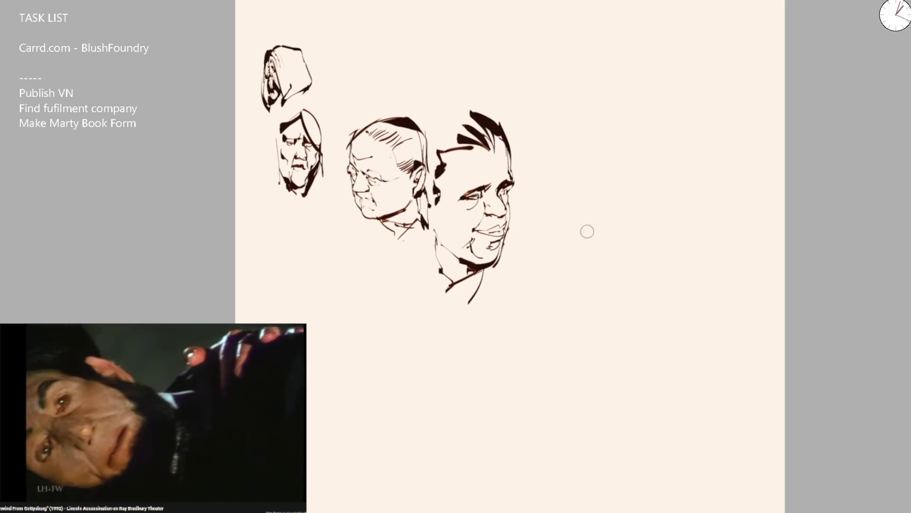
{"action": "scroll", "coordinate": [395, 210], "scroll_direction": "up", "scroll_amount": 2}
{"action": "scroll", "coordinate": [395, 211], "scroll_direction": "up", "scroll_amount": 2}
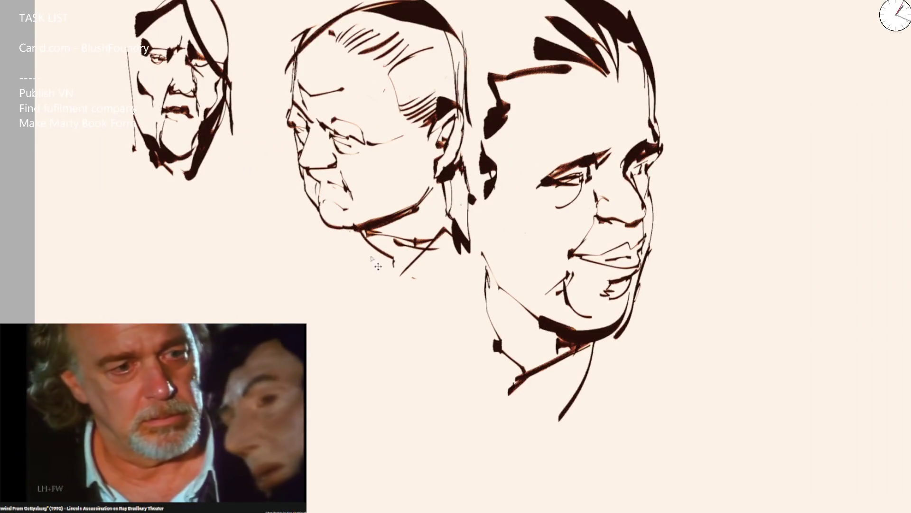
{"action": "left_click_drag", "start_coordinate": [321, 250], "coordinate": [340, 243]}
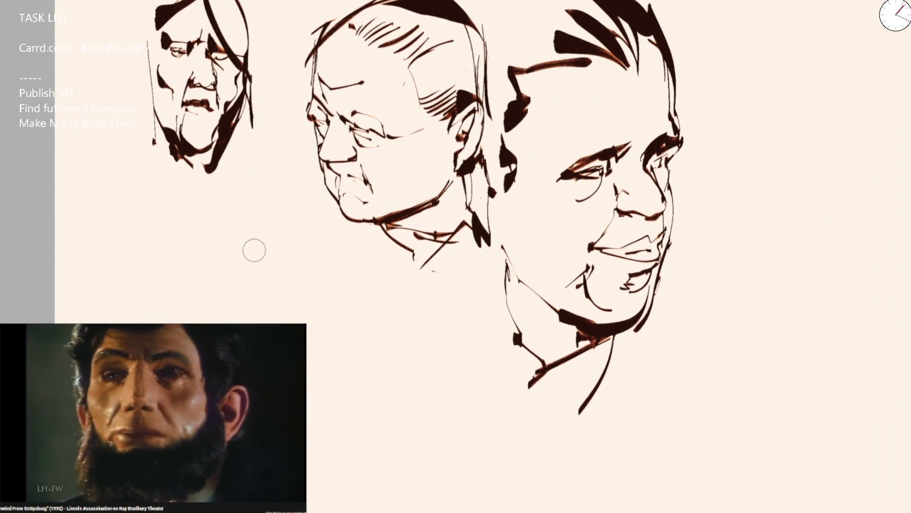
{"action": "left_click_drag", "start_coordinate": [252, 246], "coordinate": [246, 323]}
{"action": "key", "text": "ctrl+z"}
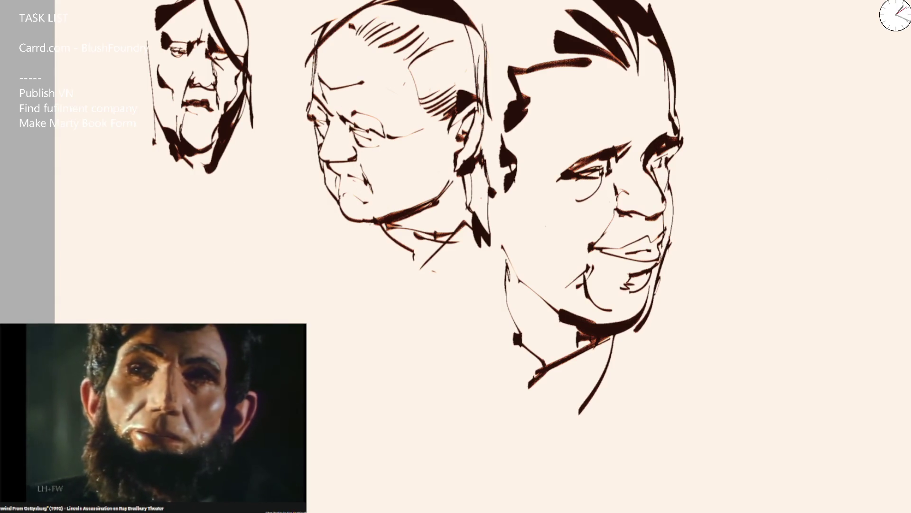
{"action": "scroll", "coordinate": [331, 242], "scroll_direction": "up", "scroll_amount": 2}
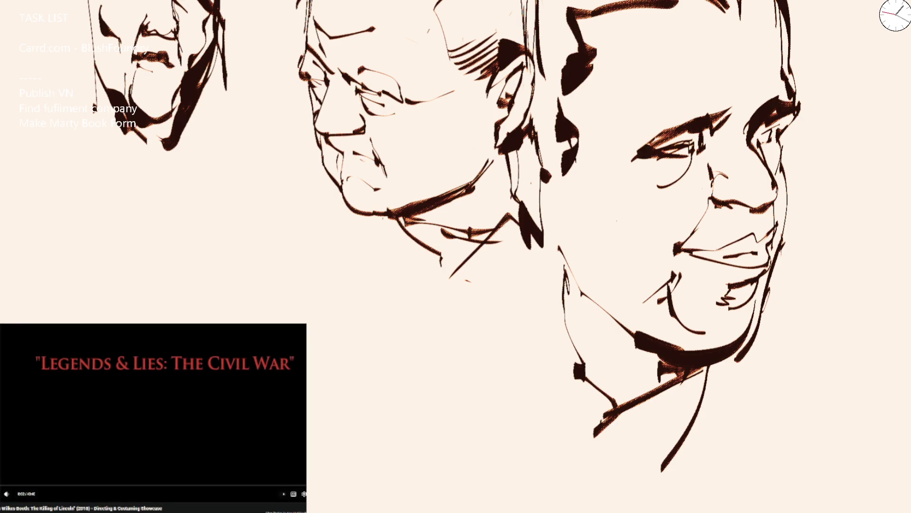
Search YouTube for 'ray bra' and play a Ray Bradbury Theater episode as reference.
{"action": "scroll", "coordinate": [154, 416], "scroll_direction": "down", "scroll_amount": 5}
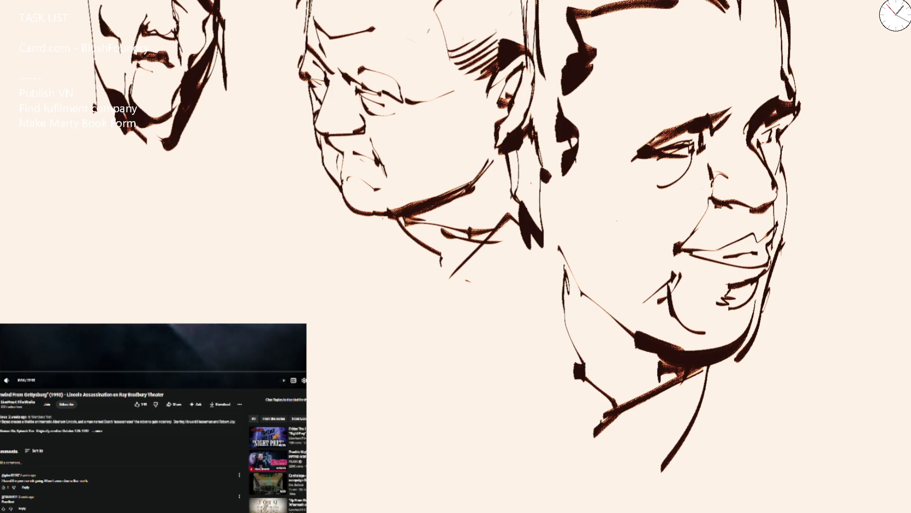
{"action": "scroll", "coordinate": [154, 417], "scroll_direction": "up", "scroll_amount": 3}
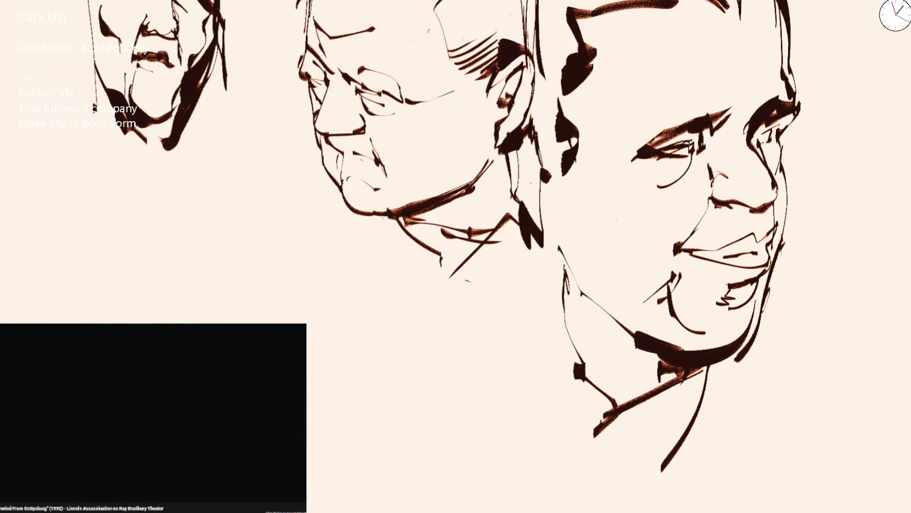
{"action": "scroll", "coordinate": [153, 417], "scroll_direction": "down", "scroll_amount": 5}
{"action": "scroll", "coordinate": [117, 482], "scroll_direction": "up", "scroll_amount": 5}
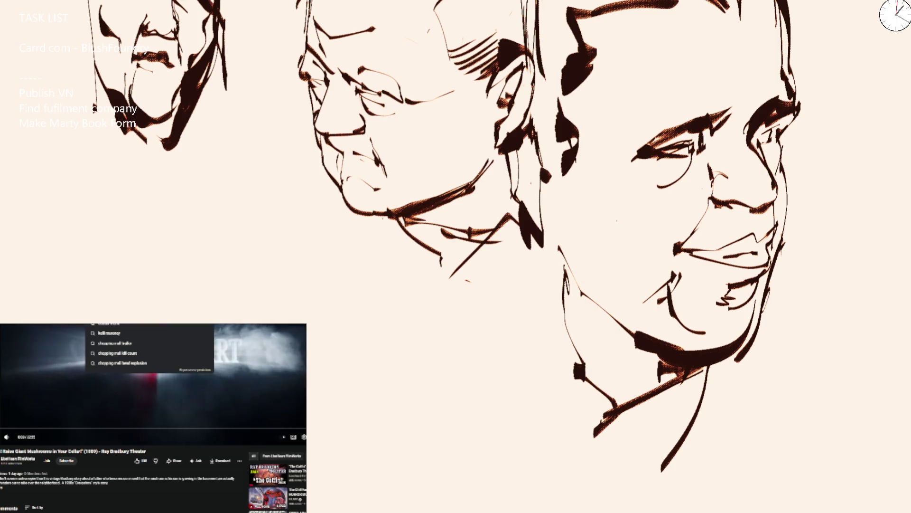
{"action": "type", "text": "ray bra"}
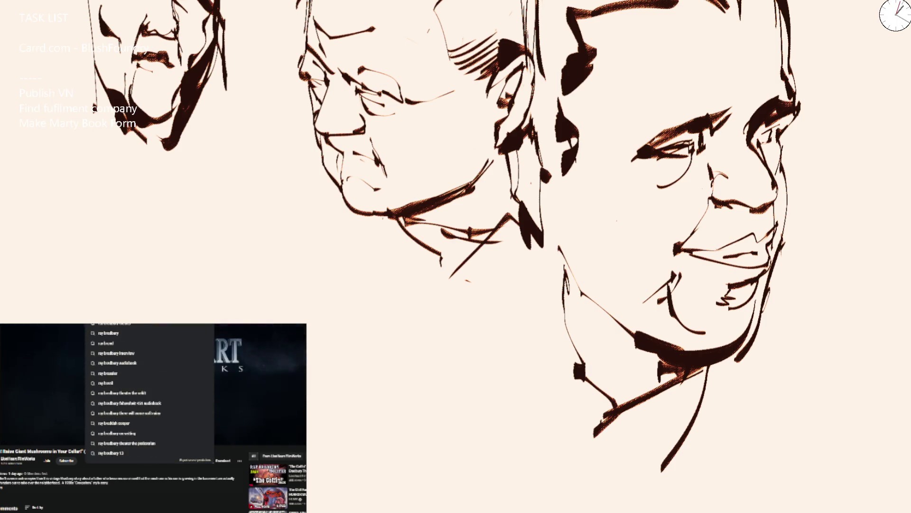
{"action": "key", "text": "Return"}
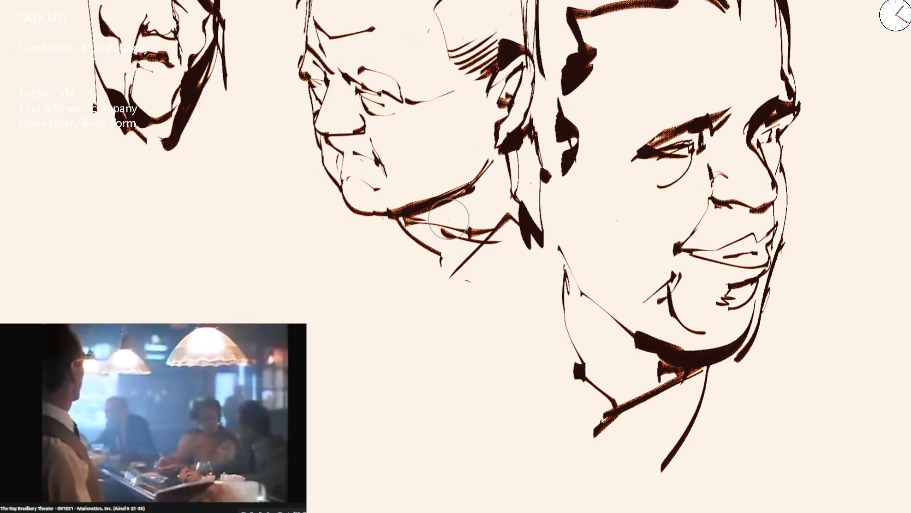
{"action": "key", "text": "bracketright"}
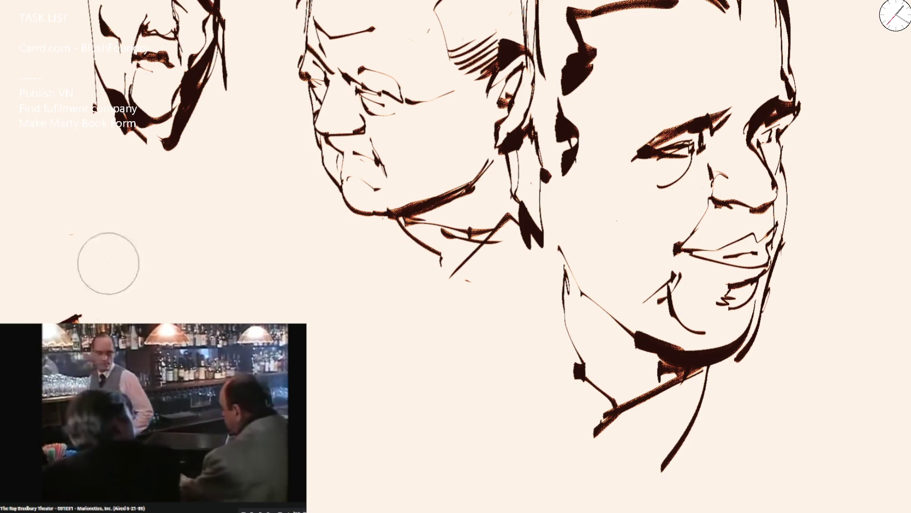
Draw light brown brow strokes for a new head at lower left, redrawing one as an arch.
{"action": "left_click_drag", "start_coordinate": [94, 284], "coordinate": [136, 297]}
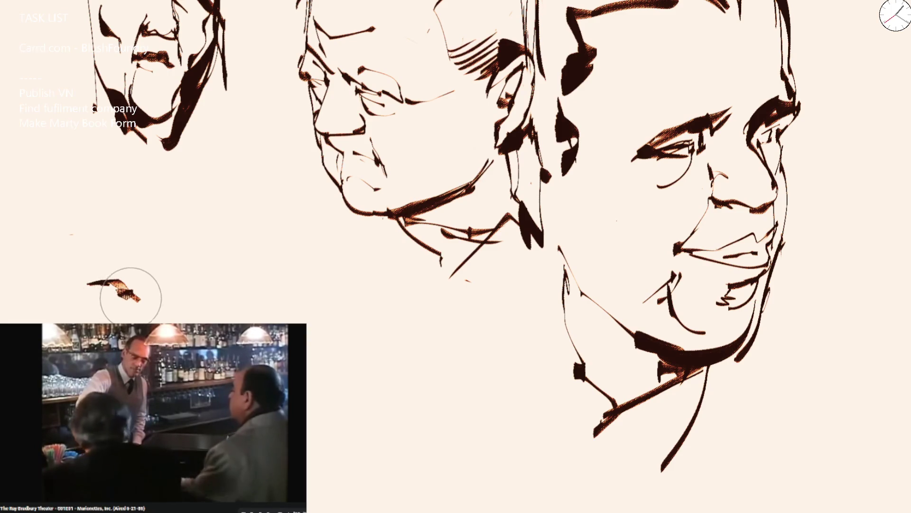
{"action": "mouse_move", "coordinate": [97, 269]}
{"action": "left_mouse_down"}
{"action": "mouse_move", "coordinate": [122, 251]}
{"action": "mouse_move", "coordinate": [168, 283]}
{"action": "left_mouse_up"}
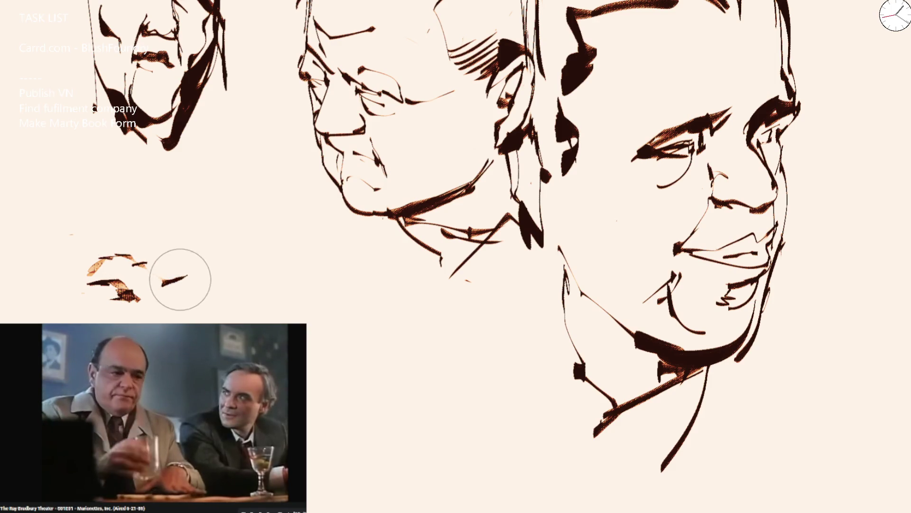
{"action": "key", "text": "ctrl+z"}
{"action": "key", "text": "ctrl+z"}
{"action": "mouse_move", "coordinate": [88, 273]}
{"action": "left_mouse_down"}
{"action": "mouse_move", "coordinate": [106, 261]}
{"action": "mouse_move", "coordinate": [222, 274]}
{"action": "left_mouse_up"}
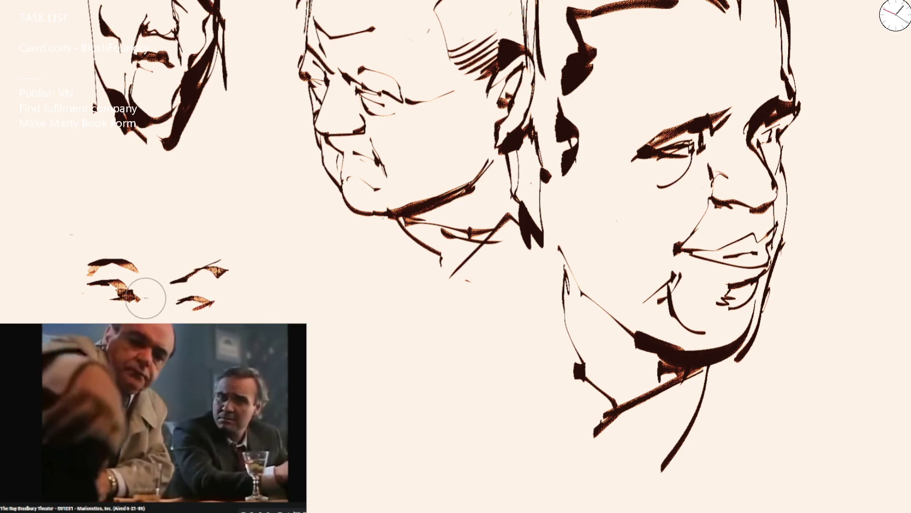
Arc the new head's skull outline, then add the nose line and a shadow under the right eye.
{"action": "mouse_move", "coordinate": [111, 309]}
{"action": "left_mouse_down"}
{"action": "mouse_move", "coordinate": [98, 234]}
{"action": "mouse_move", "coordinate": [191, 219]}
{"action": "mouse_move", "coordinate": [222, 271]}
{"action": "left_mouse_up"}
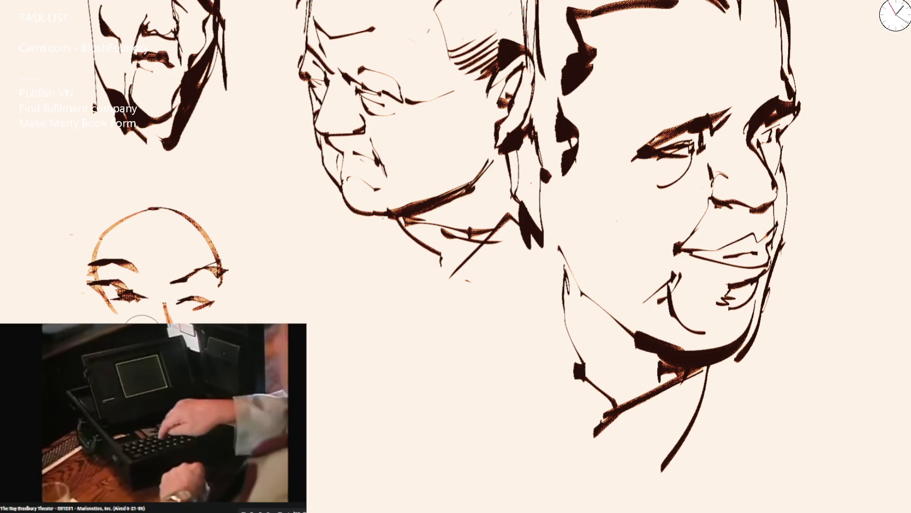
{"action": "left_click_drag", "start_coordinate": [166, 303], "coordinate": [196, 275]}
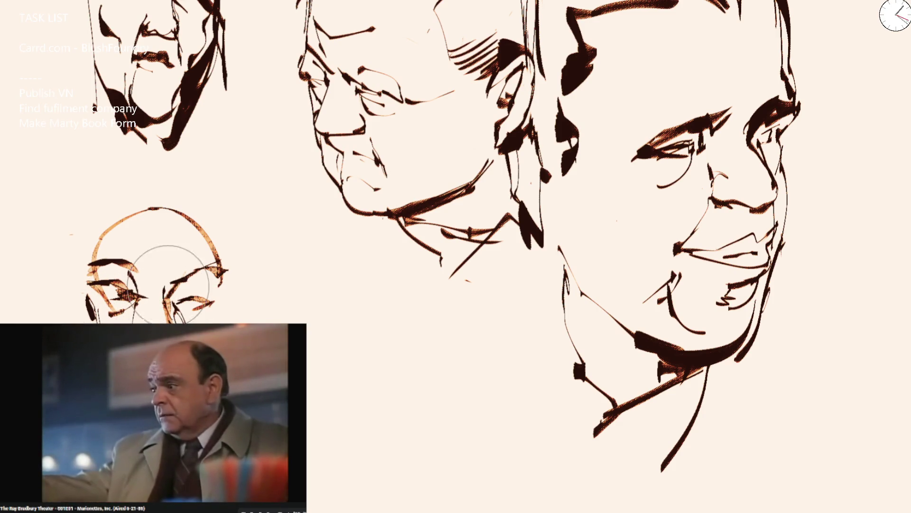
{"action": "left_click_drag", "start_coordinate": [171, 315], "coordinate": [204, 311]}
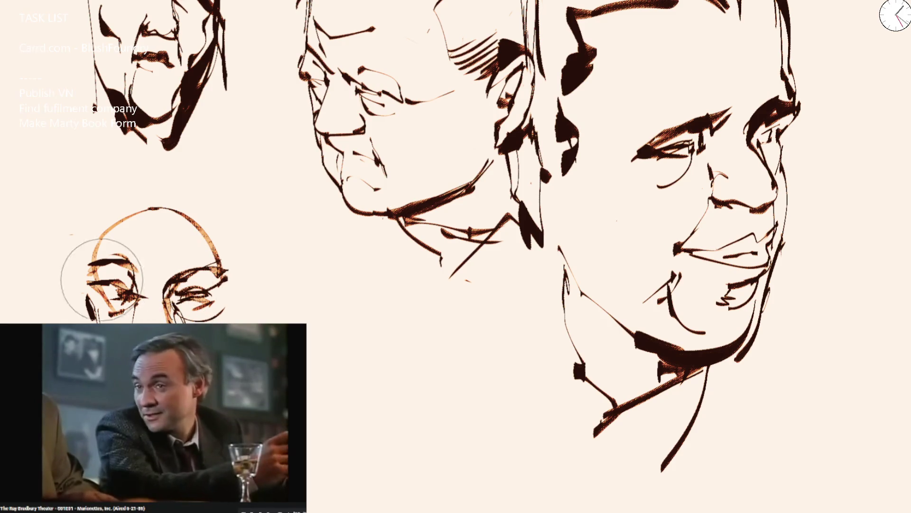
Ink the lower-left head's dark upper outline, left edge, face side and ear.
{"action": "left_click_drag", "start_coordinate": [108, 230], "coordinate": [140, 209]}
{"action": "left_click_drag", "start_coordinate": [56, 314], "coordinate": [72, 321]}
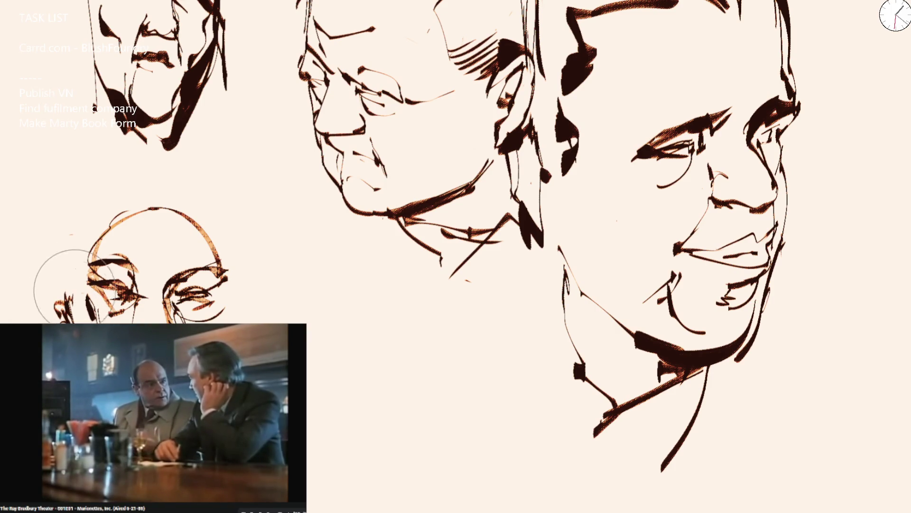
{"action": "mouse_move", "coordinate": [66, 306]}
{"action": "left_mouse_down"}
{"action": "mouse_move", "coordinate": [60, 240]}
{"action": "mouse_move", "coordinate": [95, 185]}
{"action": "mouse_move", "coordinate": [220, 195]}
{"action": "mouse_move", "coordinate": [236, 325]}
{"action": "left_mouse_up"}
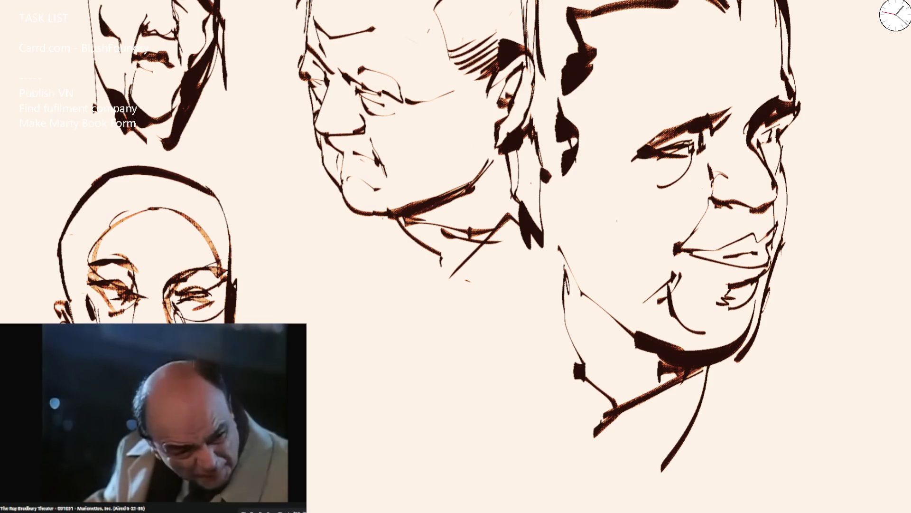
{"action": "scroll", "coordinate": [399, 193], "scroll_direction": "down", "scroll_amount": 5}
{"action": "scroll", "coordinate": [401, 193], "scroll_direction": "up", "scroll_amount": 5}
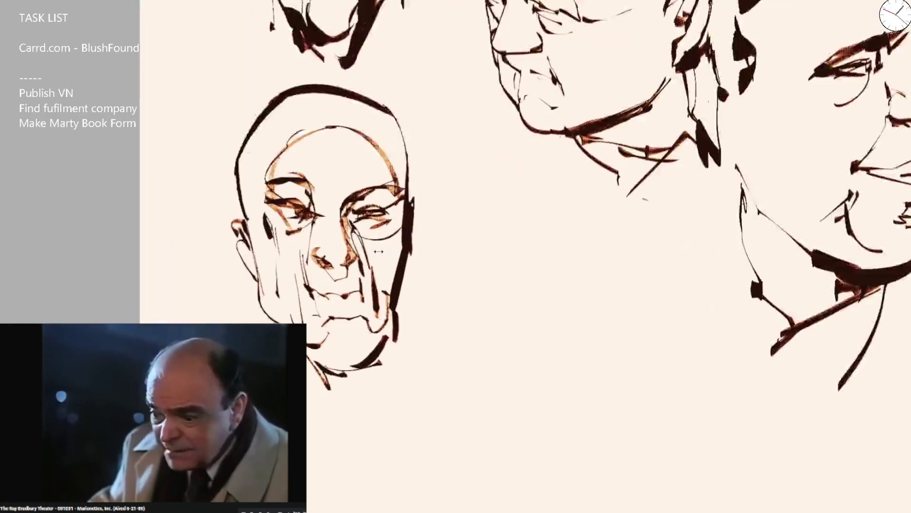
Sketch guide lines across the right head's forehead and cheek, with short strokes by nose and chin.
{"action": "scroll", "coordinate": [498, 180], "scroll_direction": "down", "scroll_amount": 3}
{"action": "scroll", "coordinate": [499, 180], "scroll_direction": "down", "scroll_amount": 2}
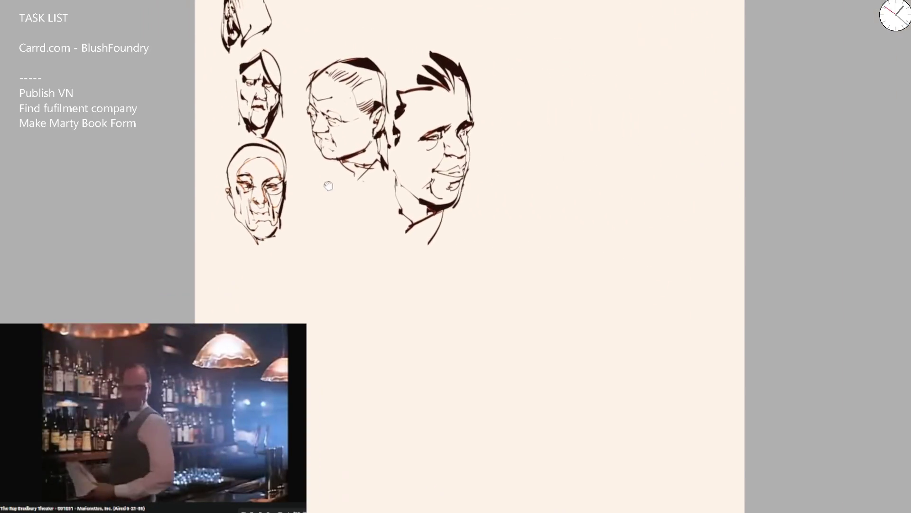
{"action": "scroll", "coordinate": [335, 183], "scroll_direction": "up", "scroll_amount": 4}
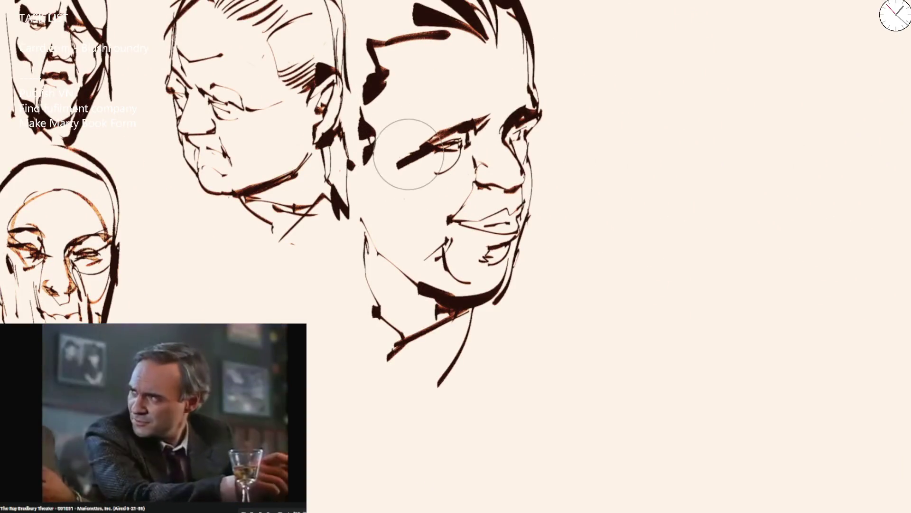
{"action": "left_click_drag", "start_coordinate": [411, 115], "coordinate": [528, 59]}
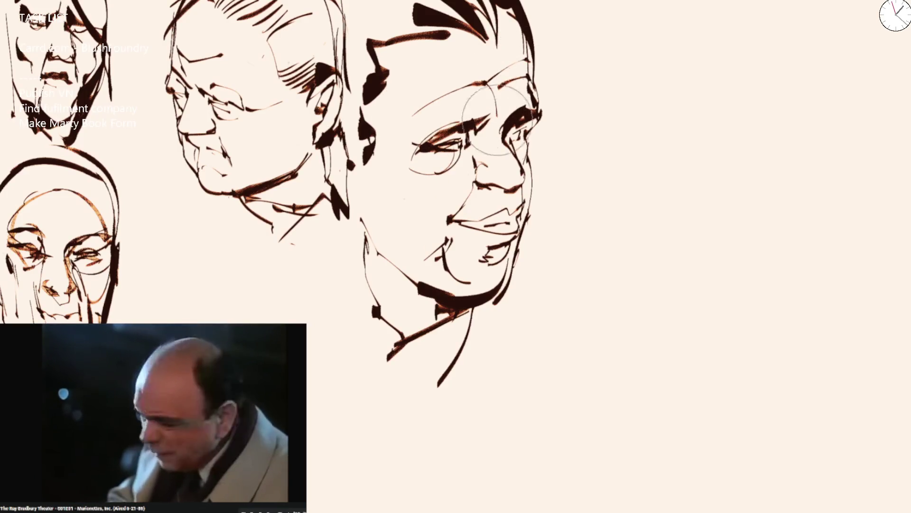
{"action": "left_click_drag", "start_coordinate": [496, 66], "coordinate": [502, 142]}
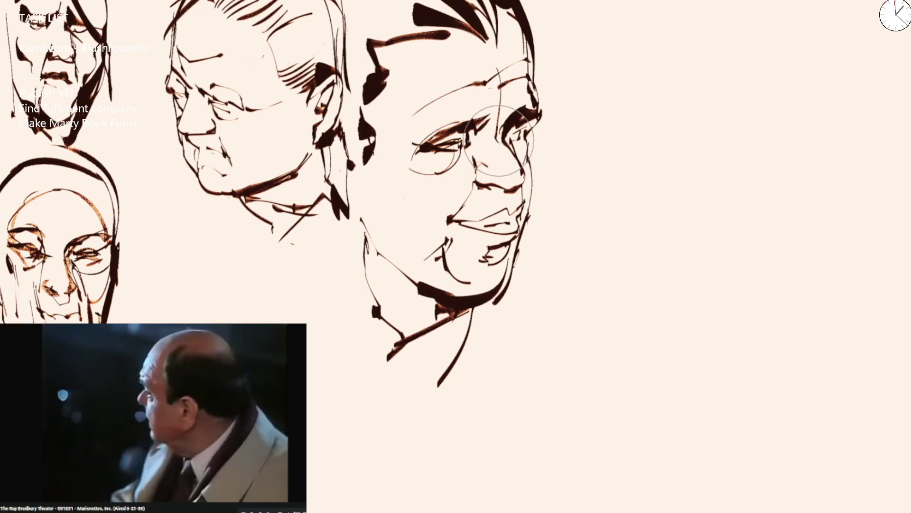
{"action": "left_click_drag", "start_coordinate": [508, 188], "coordinate": [513, 202]}
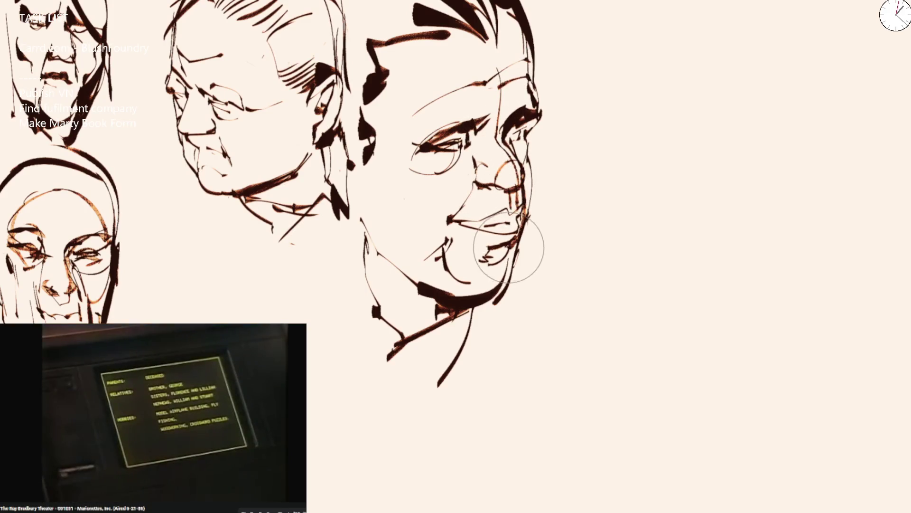
{"action": "left_click_drag", "start_coordinate": [512, 246], "coordinate": [502, 256]}
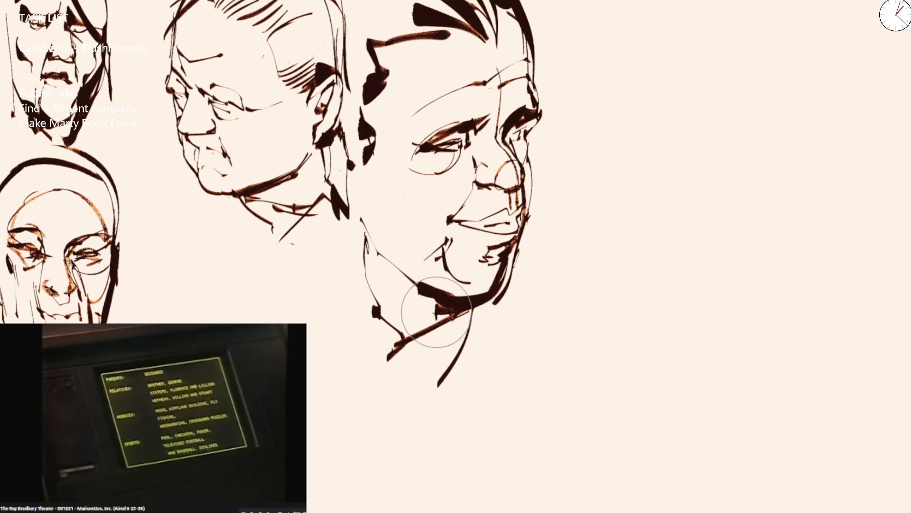
Darken the right head's left cheek and add orange hatching to its cheek and chin.
{"action": "left_click_drag", "start_coordinate": [418, 247], "coordinate": [396, 259]}
{"action": "scroll", "coordinate": [441, 220], "scroll_direction": "down", "scroll_amount": 4}
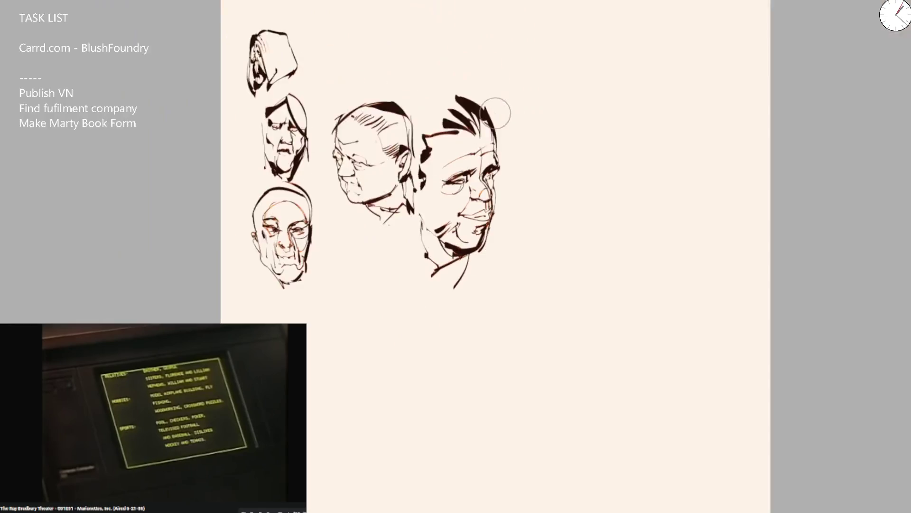
{"action": "scroll", "coordinate": [440, 216], "scroll_direction": "up", "scroll_amount": 4}
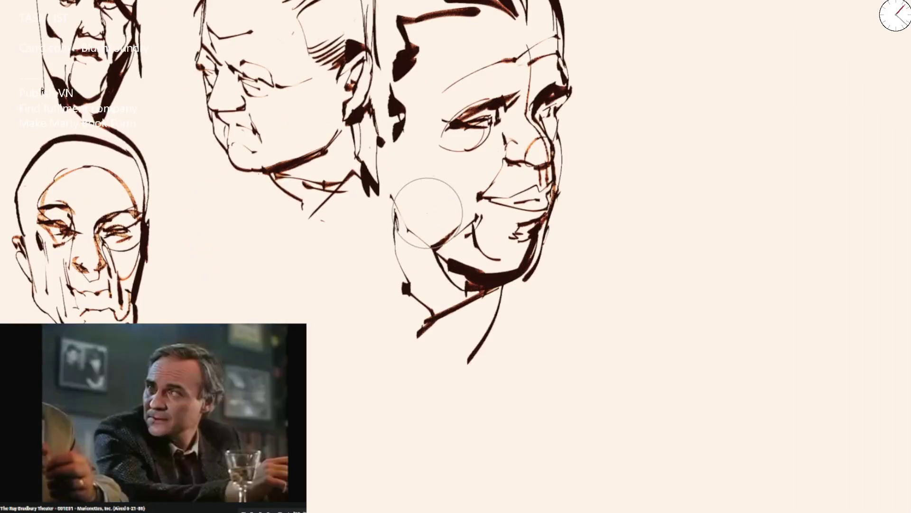
{"action": "left_click_drag", "start_coordinate": [436, 224], "coordinate": [454, 215]}
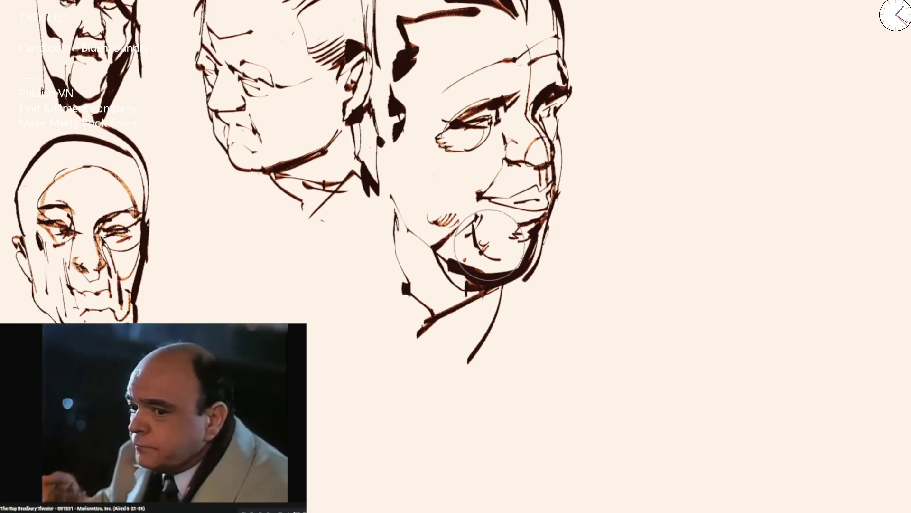
{"action": "left_click_drag", "start_coordinate": [484, 254], "coordinate": [498, 247]}
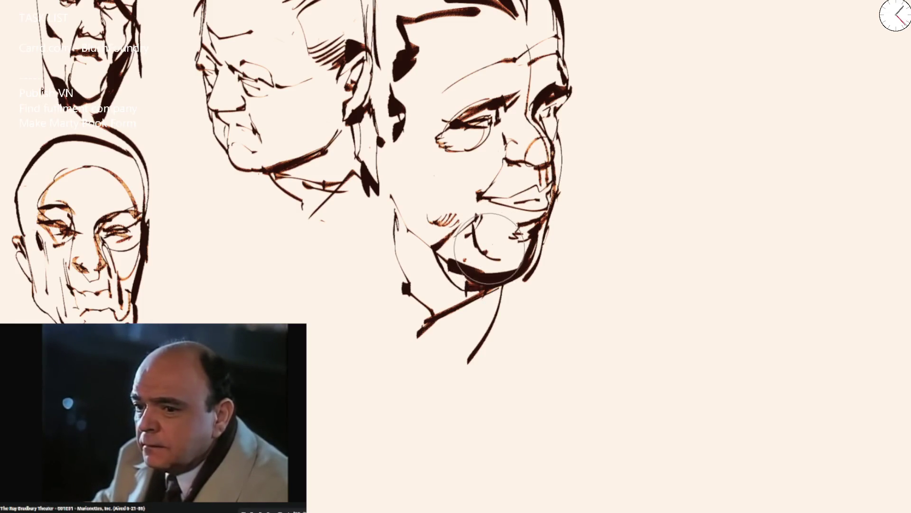
{"action": "scroll", "coordinate": [445, 170], "scroll_direction": "up", "scroll_amount": 3}
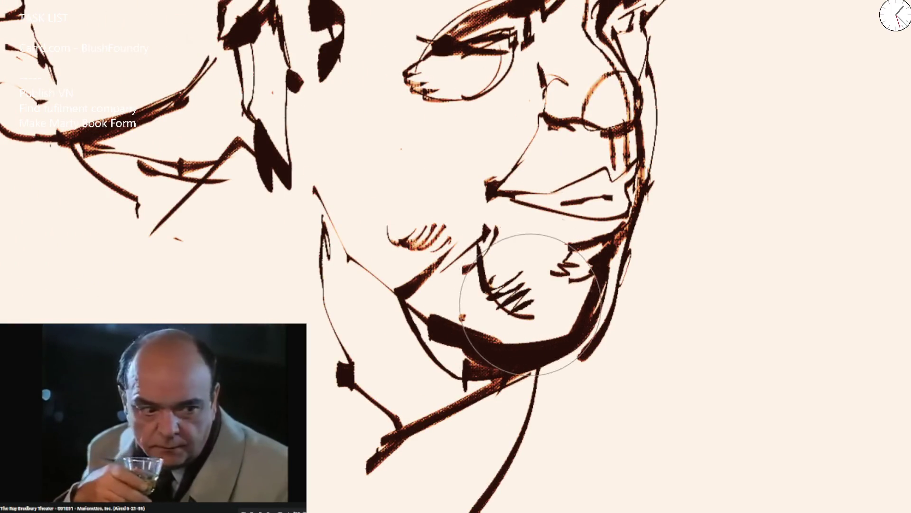
{"action": "scroll", "coordinate": [518, 285], "scroll_direction": "down", "scroll_amount": 5}
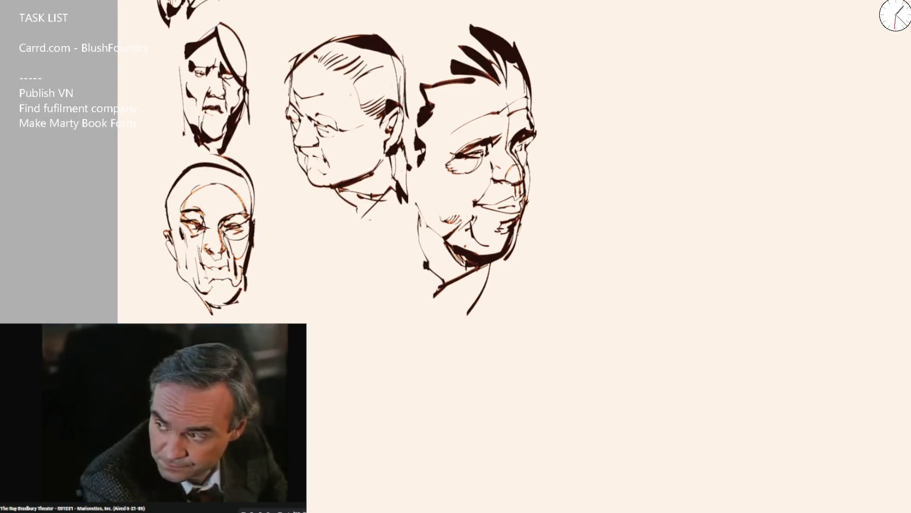
Try test strokes on the empty canvas to the right, undoing the first one.
{"action": "mouse_move", "coordinate": [732, 240]}
{"action": "left_mouse_down"}
{"action": "mouse_move", "coordinate": [610, 295]}
{"action": "mouse_move", "coordinate": [539, 386]}
{"action": "left_mouse_up"}
{"action": "key", "text": "ctrl+z"}
{"action": "key", "text": "ctrl+z"}
{"action": "left_click_drag", "start_coordinate": [577, 193], "coordinate": [580, 93]}
Undo the trial stroke, then draw the new face's brow, both eyes, mouth and lower lip.
{"action": "scroll", "coordinate": [403, 166], "scroll_direction": "up", "scroll_amount": 2}
{"action": "key", "text": "ctrl+z"}
{"action": "mouse_move", "coordinate": [444, 261]}
{"action": "left_mouse_down"}
{"action": "mouse_move", "coordinate": [456, 248]}
{"action": "mouse_move", "coordinate": [563, 248]}
{"action": "mouse_move", "coordinate": [544, 251]}
{"action": "mouse_move", "coordinate": [539, 309]}
{"action": "left_mouse_up"}
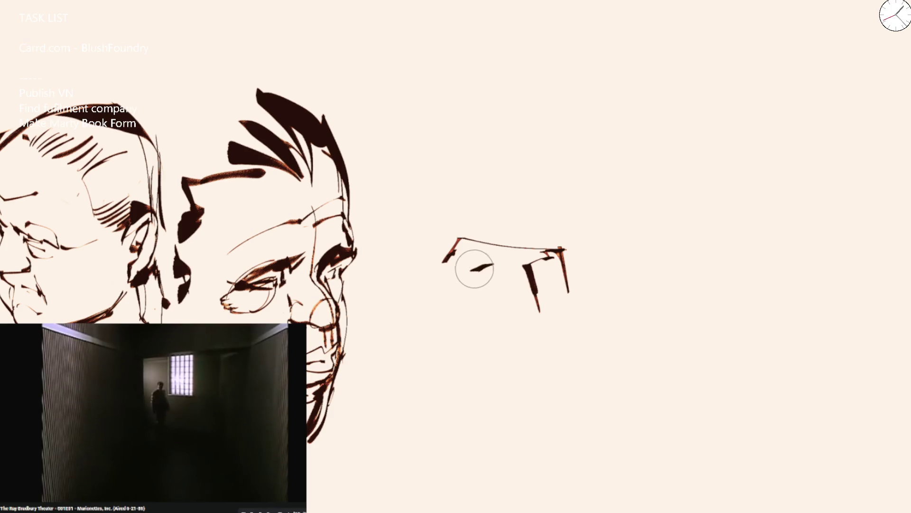
{"action": "left_click_drag", "start_coordinate": [502, 259], "coordinate": [470, 245]}
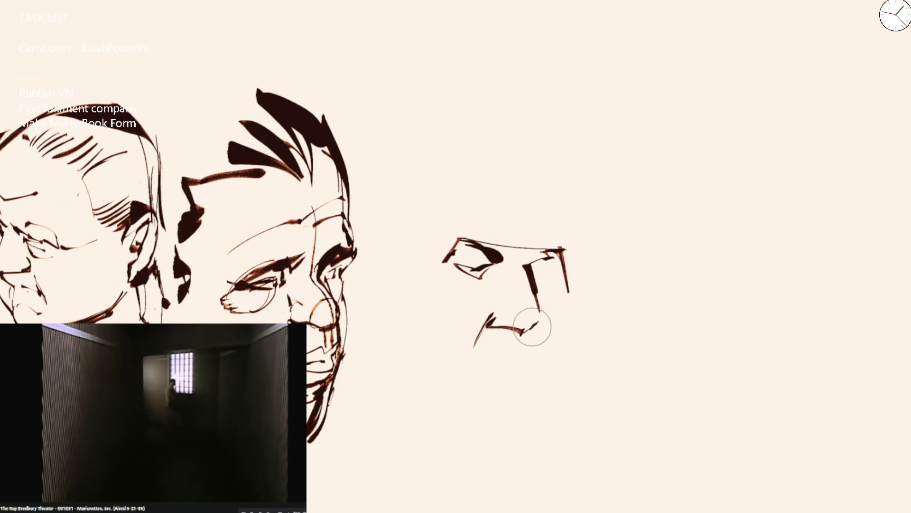
{"action": "left_click_drag", "start_coordinate": [491, 317], "coordinate": [523, 329]}
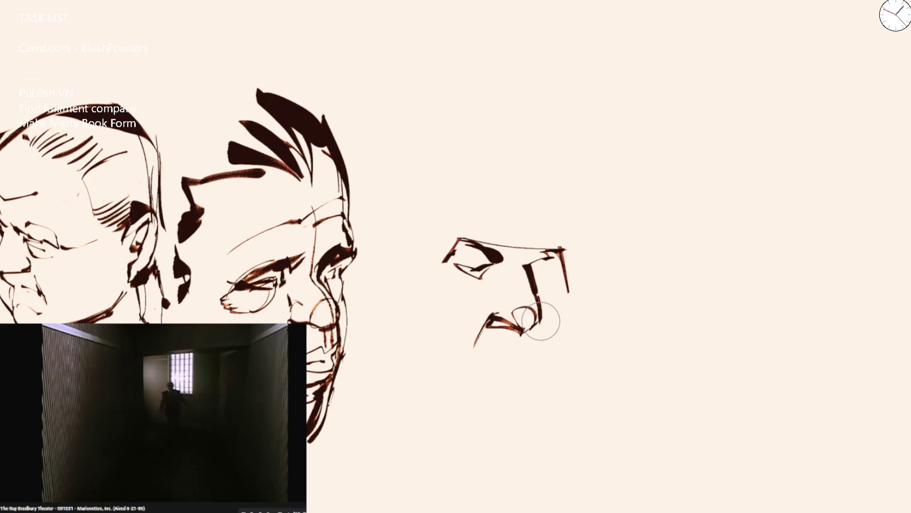
{"action": "left_click_drag", "start_coordinate": [497, 341], "coordinate": [533, 351]}
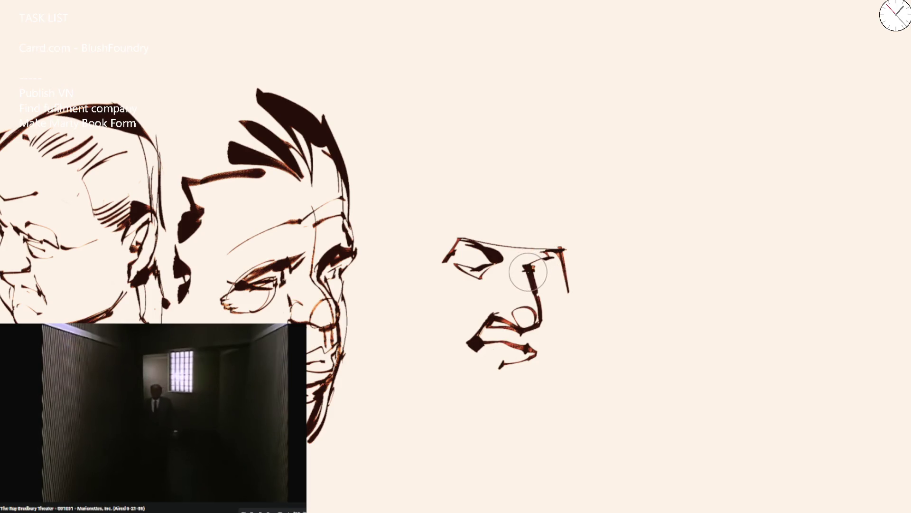
{"action": "left_click_drag", "start_coordinate": [526, 270], "coordinate": [550, 261]}
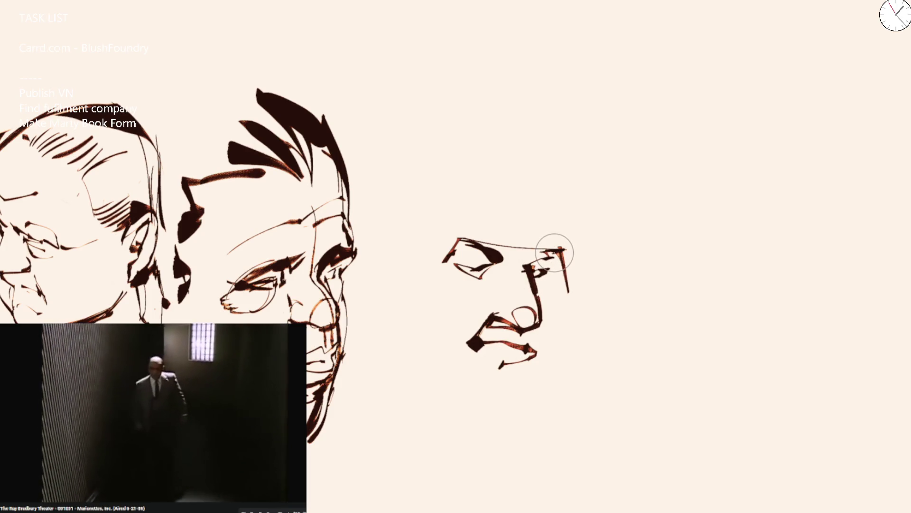
Add the forehead edge, cheek line and chin, redrawing the ear curve and jaw after undos.
{"action": "left_click_drag", "start_coordinate": [525, 179], "coordinate": [563, 251]}
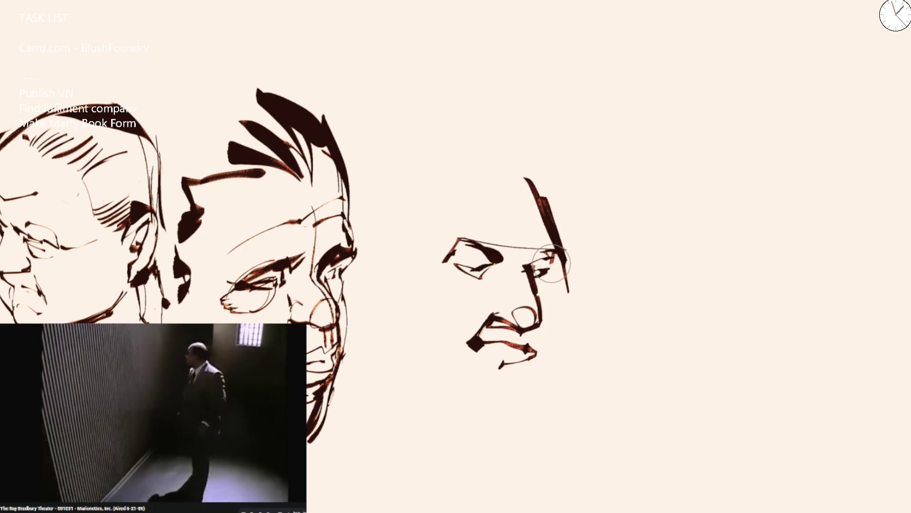
{"action": "left_click_drag", "start_coordinate": [563, 258], "coordinate": [525, 402]}
{"action": "left_click_drag", "start_coordinate": [534, 370], "coordinate": [480, 489]}
{"action": "mouse_move", "coordinate": [395, 269]}
{"action": "left_mouse_down"}
{"action": "mouse_move", "coordinate": [394, 361]}
{"action": "mouse_move", "coordinate": [418, 444]}
{"action": "left_mouse_up"}
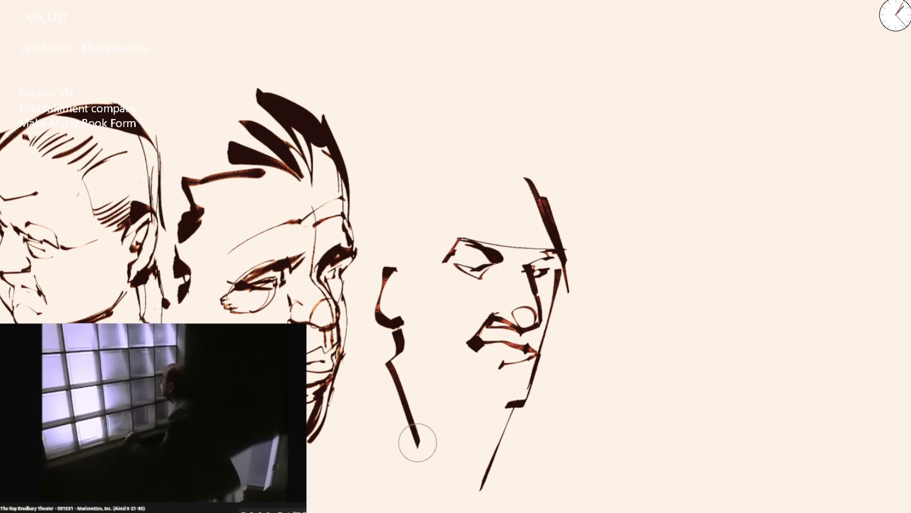
{"action": "key", "text": "ctrl+z"}
{"action": "key", "text": "ctrl+z"}
{"action": "key", "text": "ctrl+z"}
{"action": "mouse_move", "coordinate": [406, 284]}
{"action": "left_mouse_down"}
{"action": "mouse_move", "coordinate": [399, 427]}
{"action": "mouse_move", "coordinate": [460, 501]}
{"action": "mouse_move", "coordinate": [427, 256]}
{"action": "mouse_move", "coordinate": [437, 279]}
{"action": "mouse_move", "coordinate": [387, 304]}
{"action": "mouse_move", "coordinate": [432, 385]}
{"action": "mouse_move", "coordinate": [498, 407]}
{"action": "mouse_move", "coordinate": [471, 418]}
{"action": "mouse_move", "coordinate": [495, 433]}
{"action": "mouse_move", "coordinate": [491, 409]}
{"action": "left_mouse_up"}
{"action": "key", "text": "ctrl+z"}
{"action": "scroll", "coordinate": [584, 254], "scroll_direction": "down", "scroll_amount": 5}
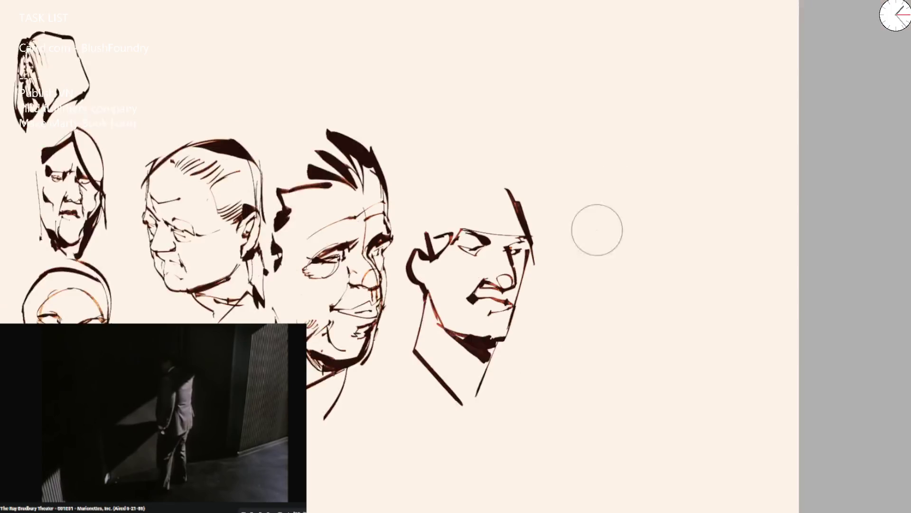
Add neck strokes and collar hatching, undoing two zigzag test strokes along the way.
{"action": "scroll", "coordinate": [668, 147], "scroll_direction": "up", "scroll_amount": 5}
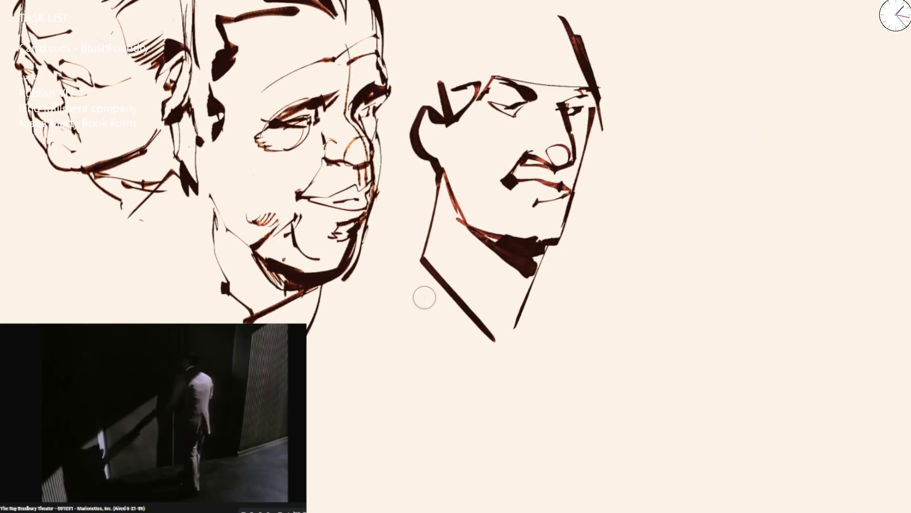
{"action": "left_click_drag", "start_coordinate": [459, 224], "coordinate": [459, 285]}
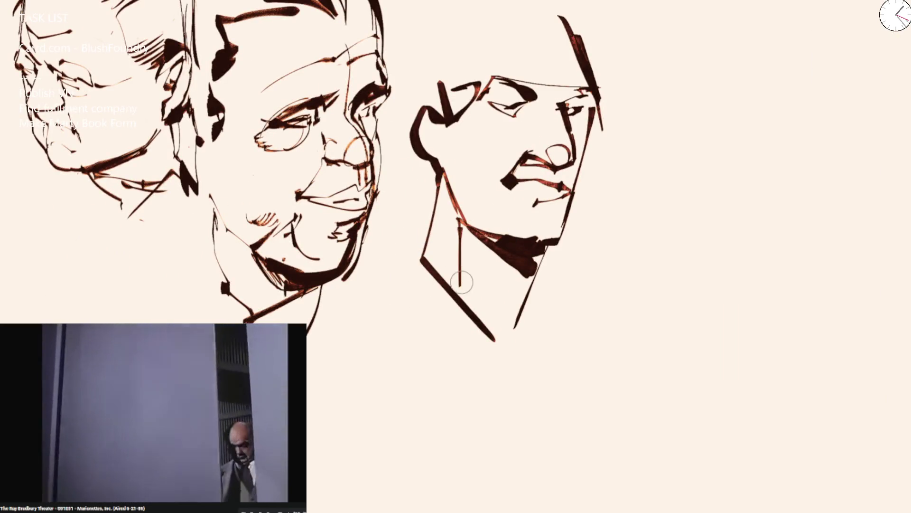
{"action": "mouse_move", "coordinate": [494, 237]}
{"action": "left_mouse_down"}
{"action": "mouse_move", "coordinate": [460, 283]}
{"action": "mouse_move", "coordinate": [496, 256]}
{"action": "left_mouse_up"}
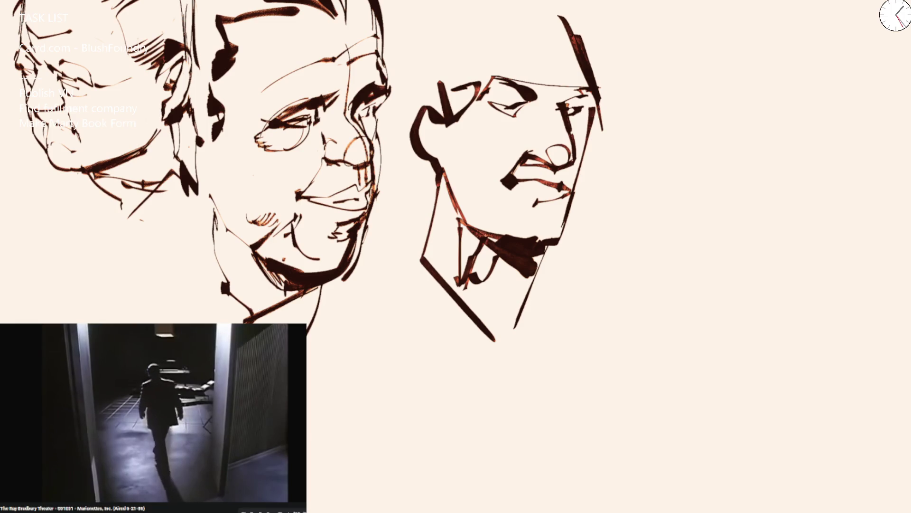
{"action": "mouse_move", "coordinate": [579, 308]}
{"action": "left_mouse_down"}
{"action": "mouse_move", "coordinate": [712, 235]}
{"action": "mouse_move", "coordinate": [828, 266]}
{"action": "left_mouse_up"}
{"action": "key", "text": "ctrl+z"}
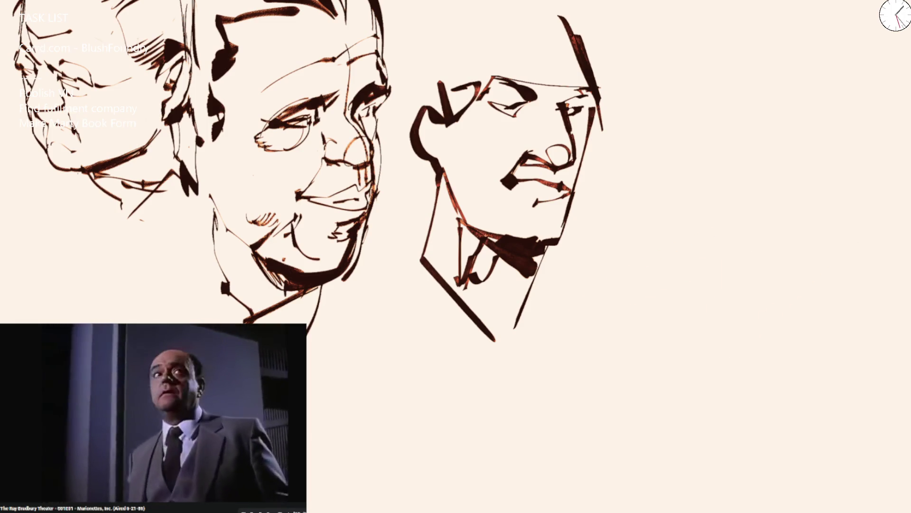
{"action": "mouse_move", "coordinate": [558, 216]}
{"action": "left_mouse_down"}
{"action": "mouse_move", "coordinate": [610, 240]}
{"action": "mouse_move", "coordinate": [740, 233]}
{"action": "left_mouse_up"}
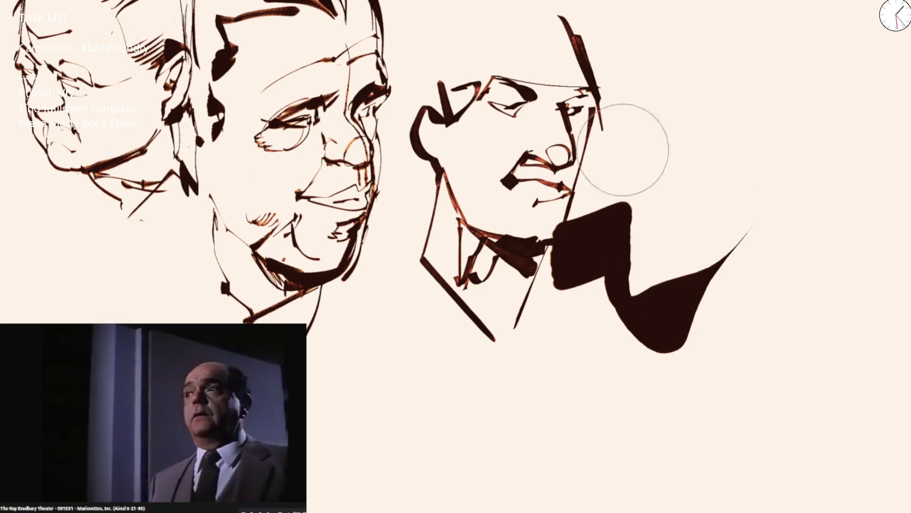
{"action": "key", "text": "ctrl+z"}
{"action": "mouse_move", "coordinate": [468, 265]}
{"action": "left_mouse_down"}
{"action": "mouse_move", "coordinate": [456, 297]}
{"action": "mouse_move", "coordinate": [471, 306]}
{"action": "mouse_move", "coordinate": [481, 285]}
{"action": "left_mouse_up"}
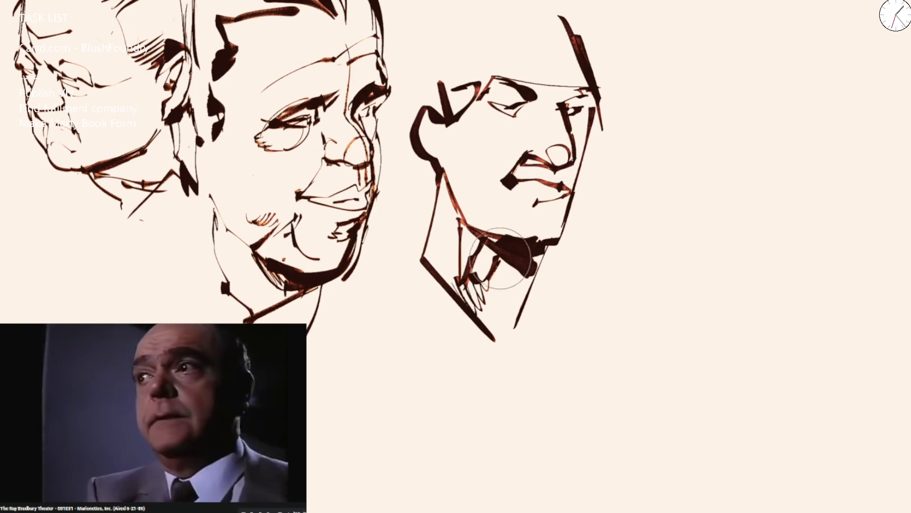
Erase the newest face sketch from beside the grinning head.
{"action": "scroll", "coordinate": [470, 218], "scroll_direction": "down", "scroll_amount": 5}
{"action": "scroll", "coordinate": [482, 159], "scroll_direction": "up", "scroll_amount": 5}
{"action": "key", "text": "e"}
{"action": "mouse_move", "coordinate": [470, 332]}
{"action": "left_mouse_down"}
{"action": "mouse_move", "coordinate": [474, 386]}
{"action": "mouse_move", "coordinate": [522, 299]}
{"action": "left_mouse_up"}
{"action": "key", "text": "e"}
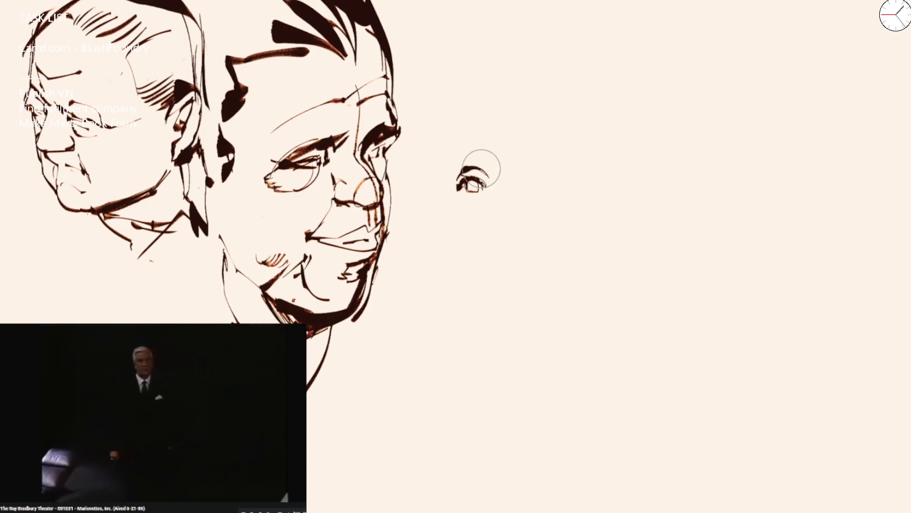
Draw an arched eyebrow for the third face with thick forehead guide curves above it.
{"action": "left_click_drag", "start_coordinate": [459, 145], "coordinate": [483, 142]}
{"action": "left_click_drag", "start_coordinate": [459, 125], "coordinate": [529, 24]}
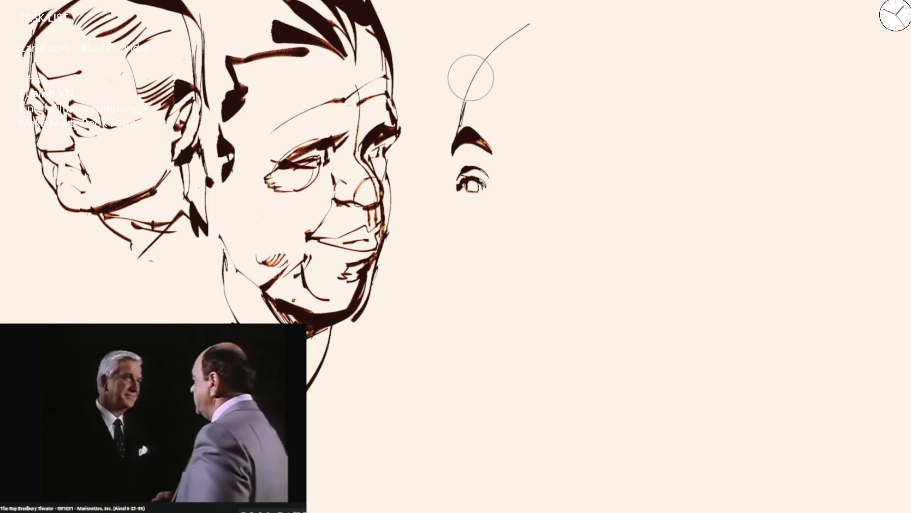
{"action": "mouse_move", "coordinate": [456, 133]}
{"action": "left_mouse_down"}
{"action": "mouse_move", "coordinate": [508, 44]}
{"action": "mouse_move", "coordinate": [545, 190]}
{"action": "mouse_move", "coordinate": [568, 217]}
{"action": "left_mouse_up"}
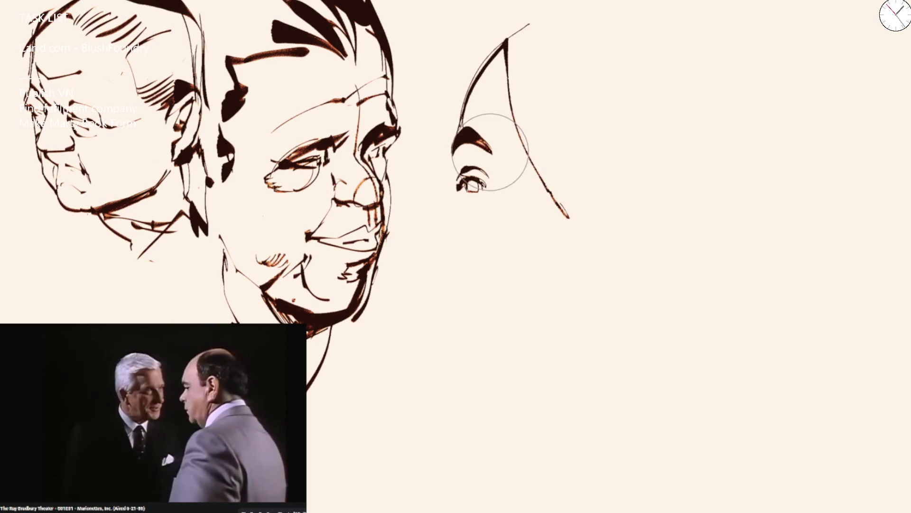
{"action": "left_click_drag", "start_coordinate": [477, 113], "coordinate": [490, 145]}
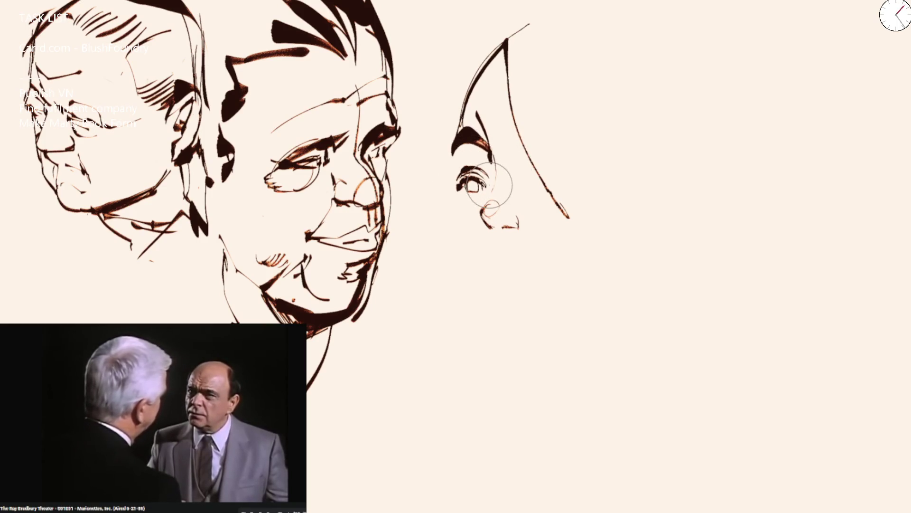
With a larger brush, extend the left face contour and redraw the eye and nose.
{"action": "key", "text": "bracketright"}
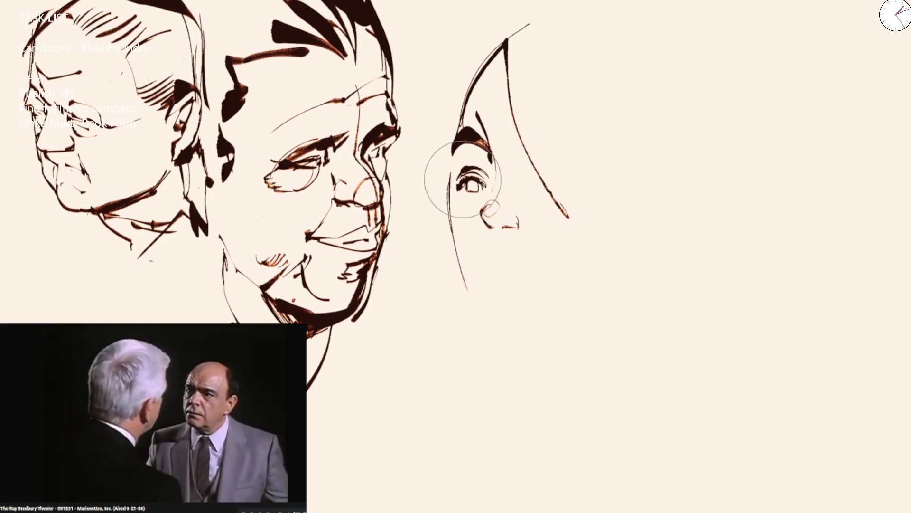
{"action": "left_click_drag", "start_coordinate": [458, 246], "coordinate": [485, 303]}
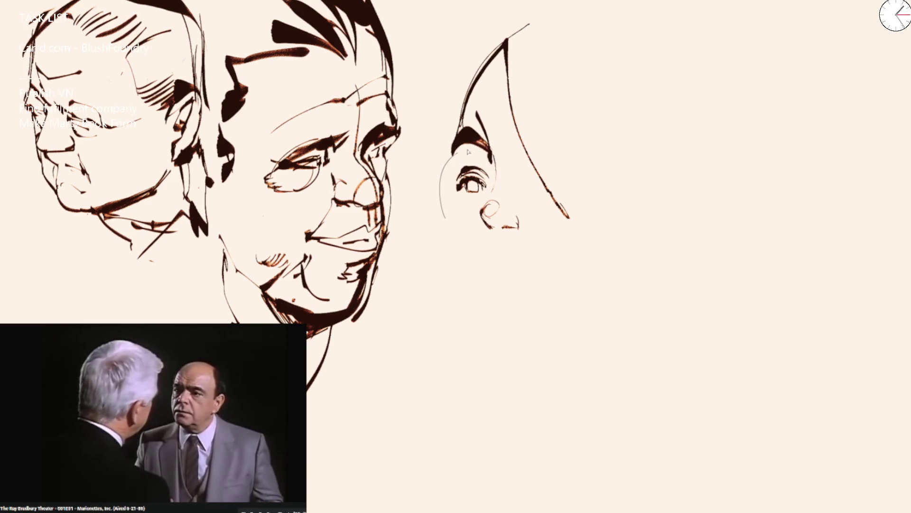
{"action": "left_click_drag", "start_coordinate": [478, 202], "coordinate": [480, 174]}
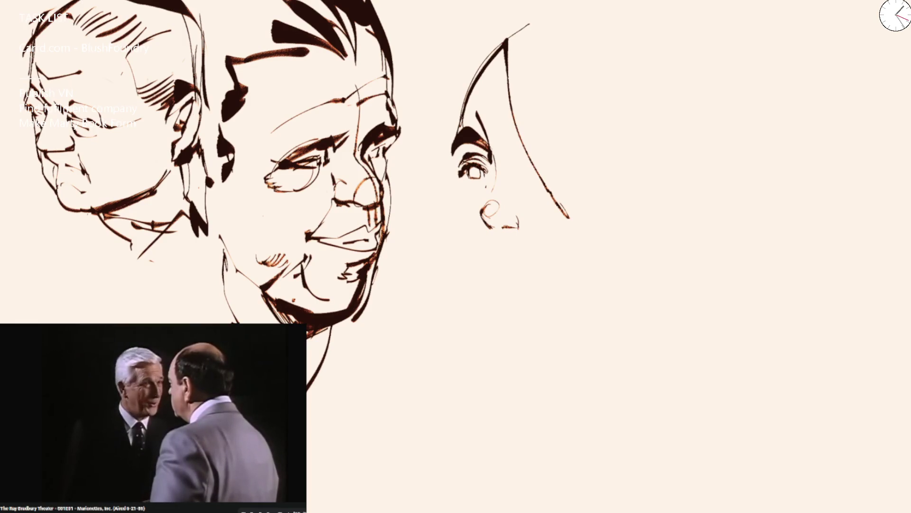
{"action": "left_click_drag", "start_coordinate": [453, 173], "coordinate": [489, 317]}
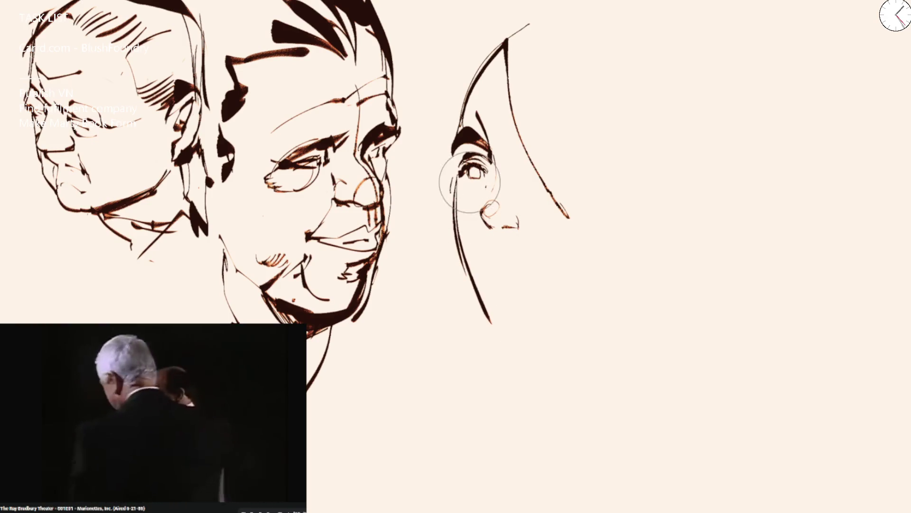
{"action": "left_click_drag", "start_coordinate": [490, 218], "coordinate": [505, 209]}
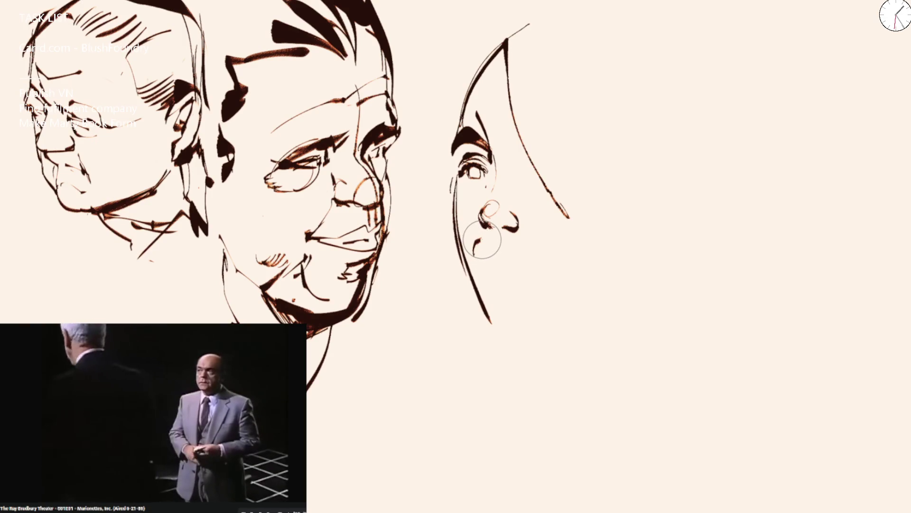
Ink the jaw, chin and neck, add the parted lips, and fill in the eye.
{"action": "left_click_drag", "start_coordinate": [459, 230], "coordinate": [496, 345]}
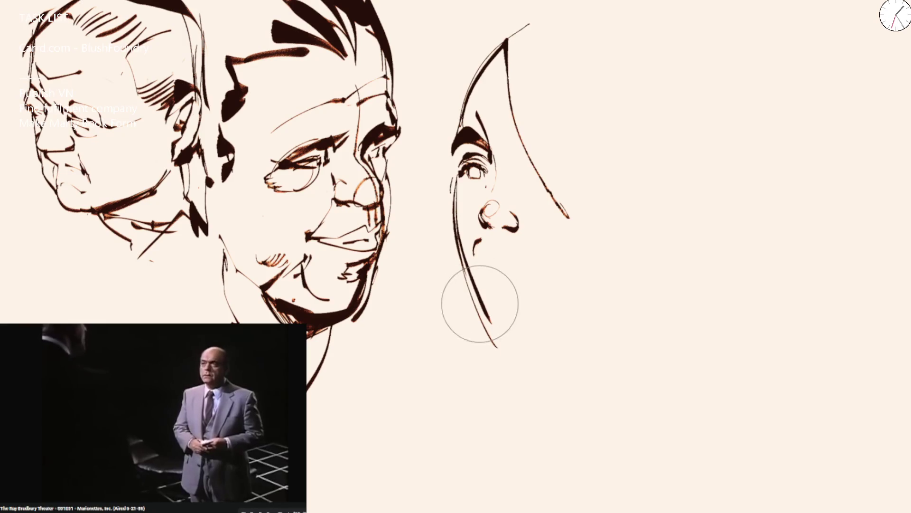
{"action": "mouse_move", "coordinate": [485, 314]}
{"action": "left_mouse_down"}
{"action": "mouse_move", "coordinate": [527, 356]}
{"action": "mouse_move", "coordinate": [559, 330]}
{"action": "mouse_move", "coordinate": [588, 328]}
{"action": "left_mouse_up"}
{"action": "mouse_move", "coordinate": [512, 354]}
{"action": "left_mouse_down"}
{"action": "mouse_move", "coordinate": [468, 376]}
{"action": "mouse_move", "coordinate": [457, 450]}
{"action": "left_mouse_up"}
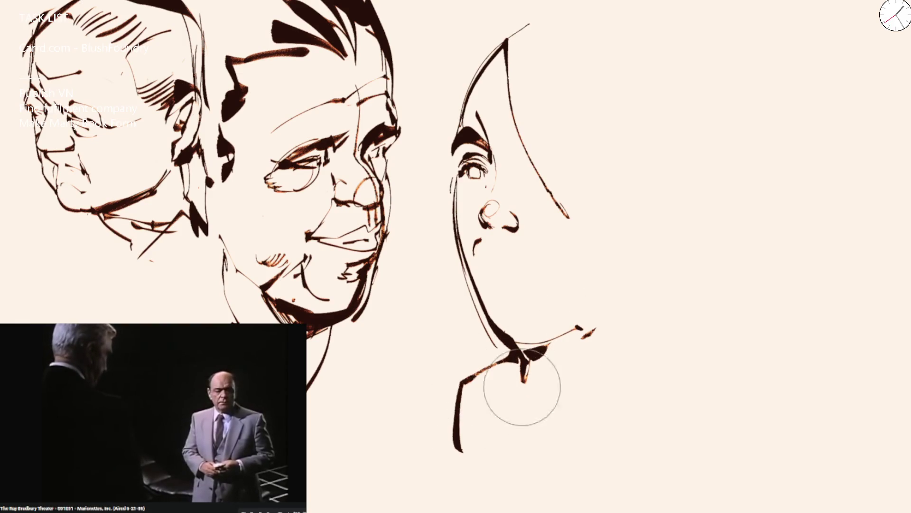
{"action": "mouse_move", "coordinate": [478, 240]}
{"action": "left_mouse_down"}
{"action": "mouse_move", "coordinate": [533, 262]}
{"action": "mouse_move", "coordinate": [521, 281]}
{"action": "left_mouse_up"}
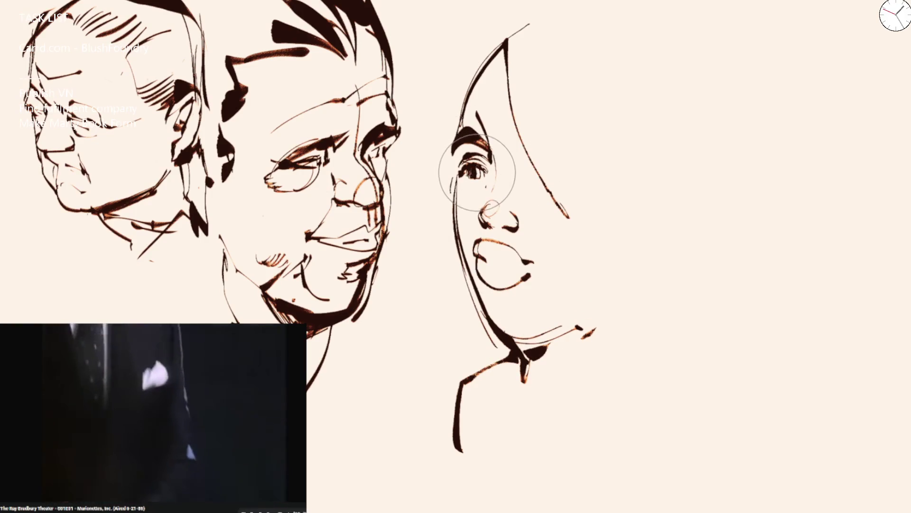
{"action": "left_click_drag", "start_coordinate": [471, 169], "coordinate": [491, 177]}
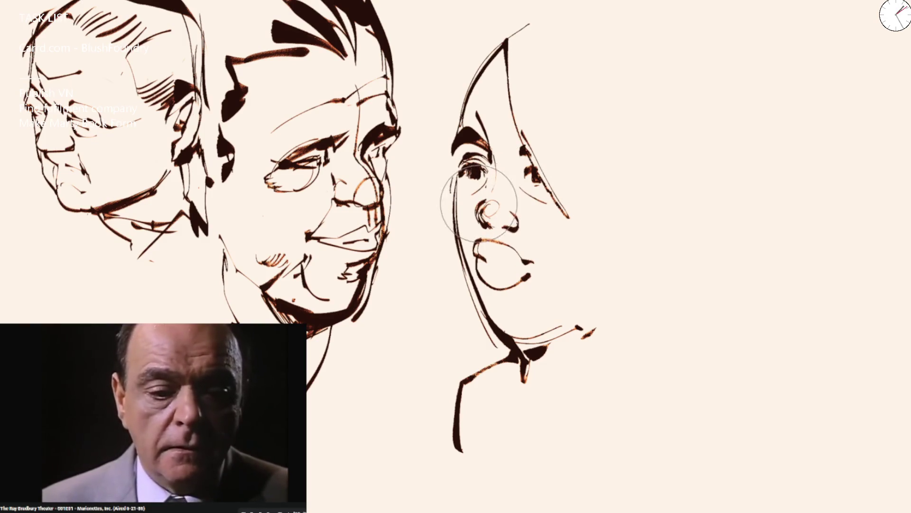
{"action": "scroll", "coordinate": [539, 210], "scroll_direction": "down", "scroll_amount": 5}
Outline the third head's rounded hair on both sides, a thick jaw shadow and the long shoulder curve.
{"action": "scroll", "coordinate": [539, 209], "scroll_direction": "up", "scroll_amount": 5}
{"action": "mouse_move", "coordinate": [556, 180]}
{"action": "left_mouse_down"}
{"action": "mouse_move", "coordinate": [582, 204]}
{"action": "mouse_move", "coordinate": [604, 203]}
{"action": "mouse_move", "coordinate": [695, 32]}
{"action": "left_mouse_up"}
{"action": "left_click_drag", "start_coordinate": [704, 115], "coordinate": [608, 236]}
{"action": "left_click_drag", "start_coordinate": [430, 1], "coordinate": [406, 175]}
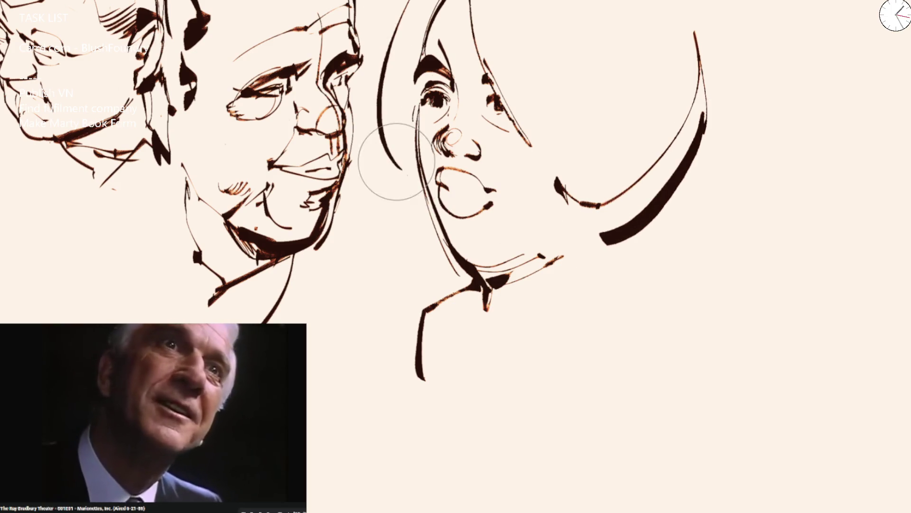
{"action": "left_click_drag", "start_coordinate": [676, 1], "coordinate": [694, 202]}
{"action": "mouse_move", "coordinate": [651, 228]}
{"action": "left_mouse_down"}
{"action": "mouse_move", "coordinate": [694, 257]}
{"action": "mouse_move", "coordinate": [528, 393]}
{"action": "left_mouse_up"}
{"action": "scroll", "coordinate": [534, 387], "scroll_direction": "down", "scroll_amount": 5}
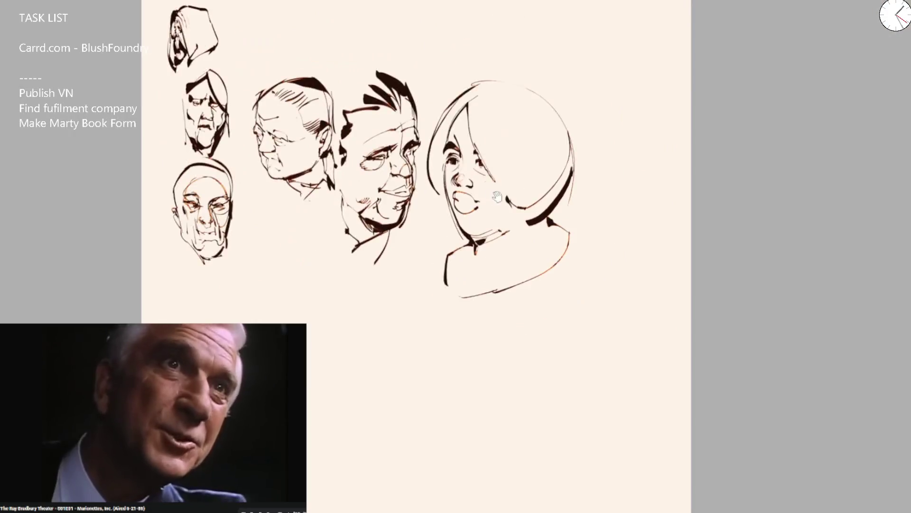
{"action": "scroll", "coordinate": [439, 133], "scroll_direction": "up", "scroll_amount": 5}
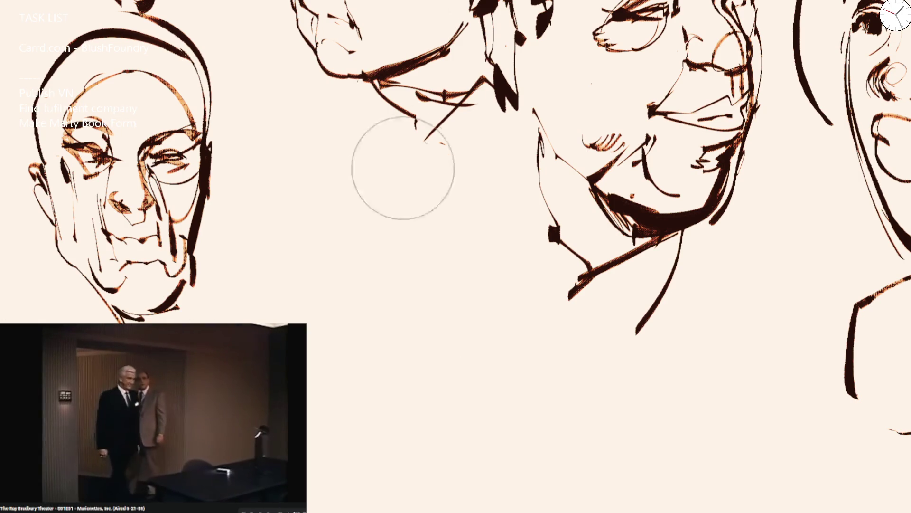
Start a new small face beside the bald man with glasses, dabbing ink marks and an eye chevron.
{"action": "left_click_drag", "start_coordinate": [324, 261], "coordinate": [345, 255]}
{"action": "key", "text": "ctrl+z"}
{"action": "left_click_drag", "start_coordinate": [256, 283], "coordinate": [283, 271]}
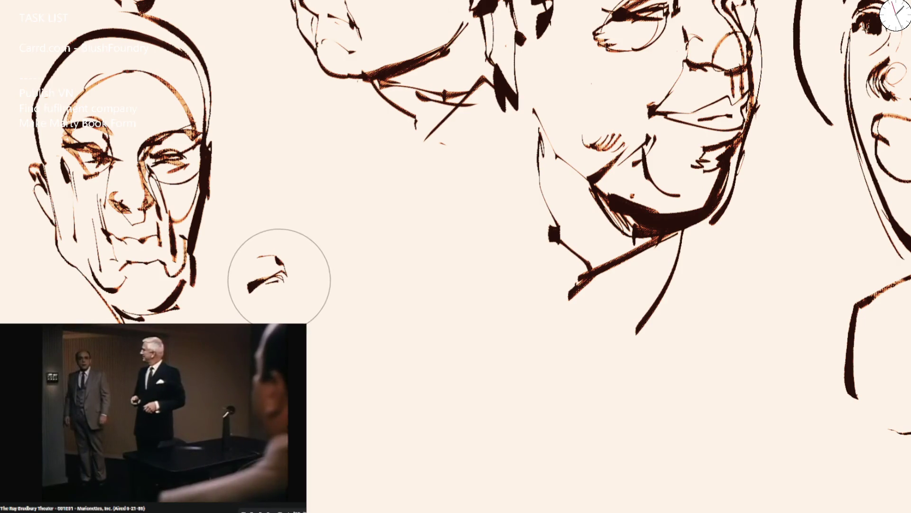
{"action": "left_click", "coordinate": [296, 276]}
{"action": "left_click", "coordinate": [301, 274]}
{"action": "mouse_move", "coordinate": [300, 279]}
{"action": "left_mouse_down"}
{"action": "mouse_move", "coordinate": [317, 271]}
{"action": "mouse_move", "coordinate": [312, 236]}
{"action": "left_mouse_up"}
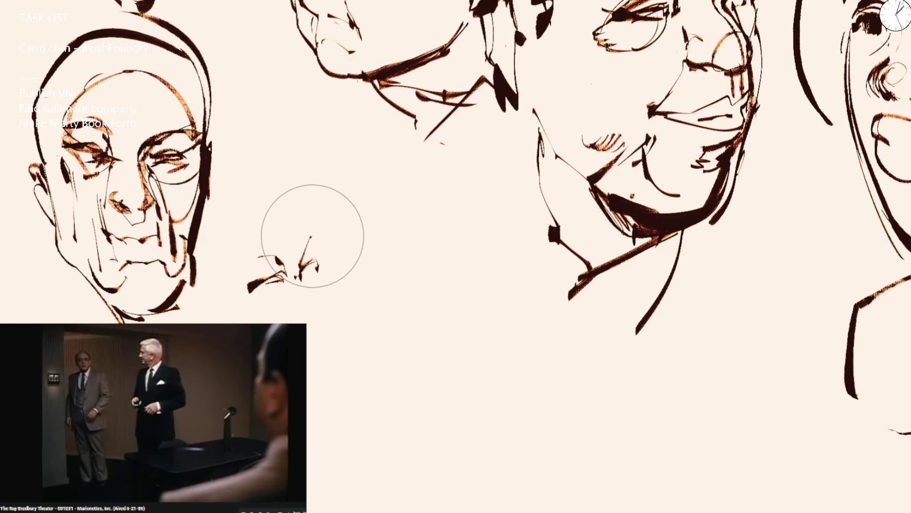
With a much smaller brush, sketch brows, nose and cheek contour, then mirror the canvas to check.
{"action": "key", "text": "bracketleft"}
{"action": "key", "text": "bracketleft"}
{"action": "key", "text": "bracketleft"}
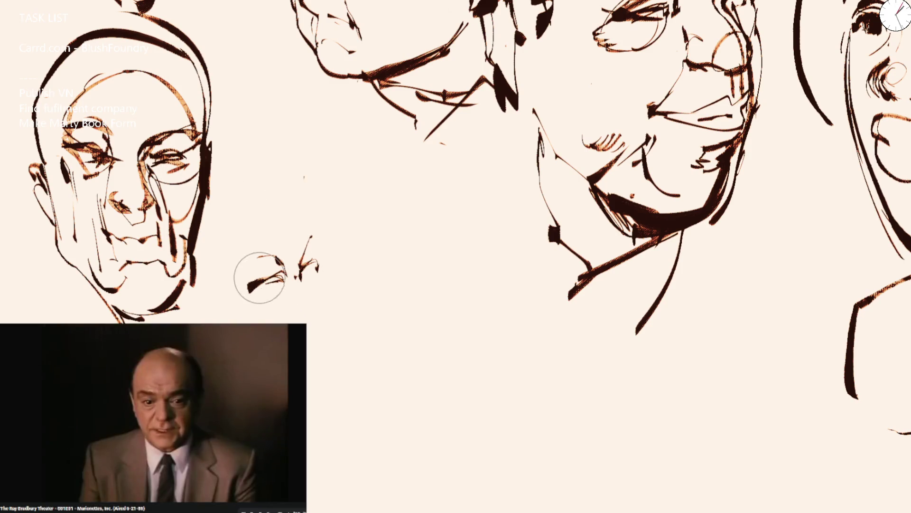
{"action": "left_click_drag", "start_coordinate": [218, 294], "coordinate": [194, 294]}
{"action": "mouse_move", "coordinate": [214, 244]}
{"action": "left_mouse_down"}
{"action": "mouse_move", "coordinate": [231, 209]}
{"action": "mouse_move", "coordinate": [305, 198]}
{"action": "mouse_move", "coordinate": [289, 194]}
{"action": "mouse_move", "coordinate": [322, 234]}
{"action": "left_mouse_up"}
{"action": "mouse_move", "coordinate": [291, 195]}
{"action": "left_mouse_down"}
{"action": "mouse_move", "coordinate": [315, 227]}
{"action": "mouse_move", "coordinate": [321, 264]}
{"action": "mouse_move", "coordinate": [330, 348]}
{"action": "mouse_move", "coordinate": [317, 415]}
{"action": "left_mouse_up"}
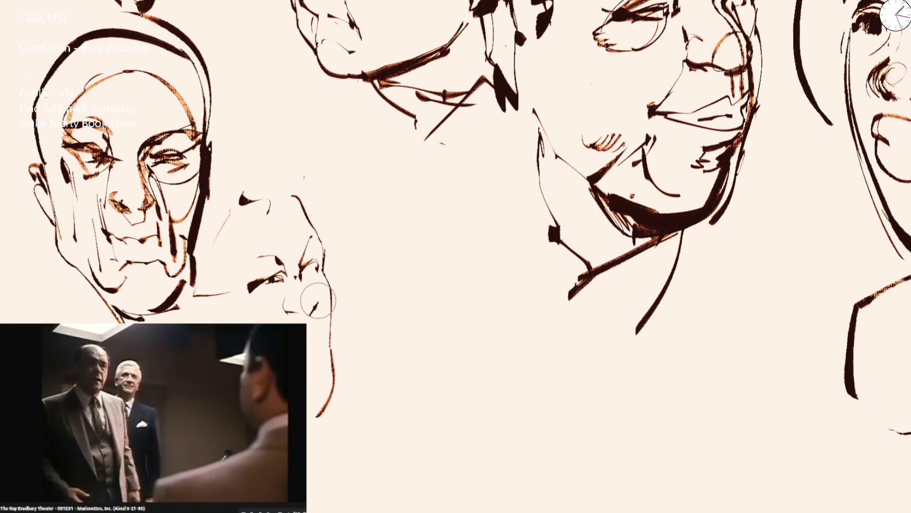
{"action": "left_click_drag", "start_coordinate": [306, 284], "coordinate": [314, 313]}
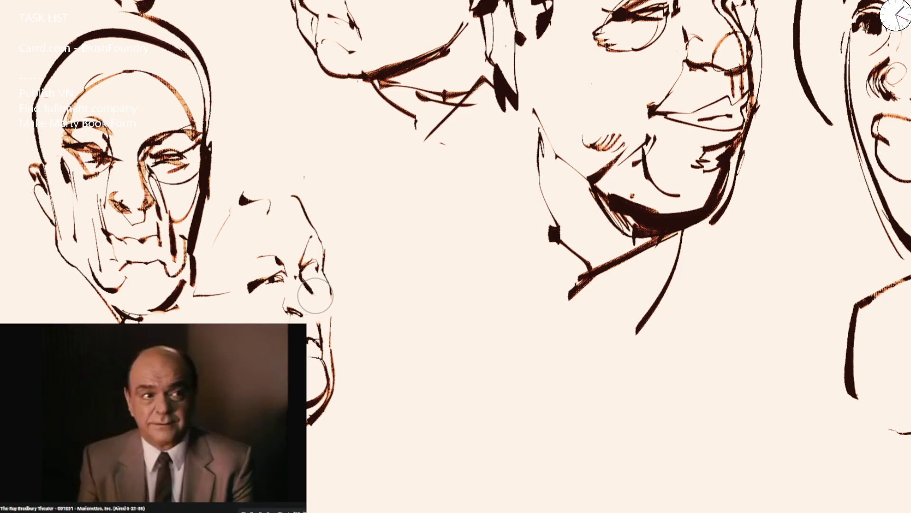
{"action": "key", "text": "m"}
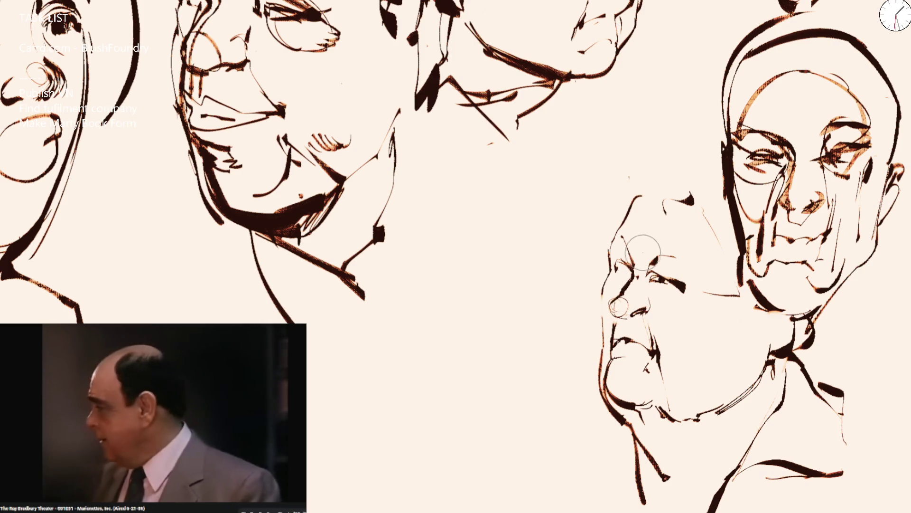
Ink the small head's edge, darken its eye, paint a dark crown mark and draw the cheek-to-jaw line.
{"action": "scroll", "coordinate": [502, 311], "scroll_direction": "right", "scroll_amount": 10}
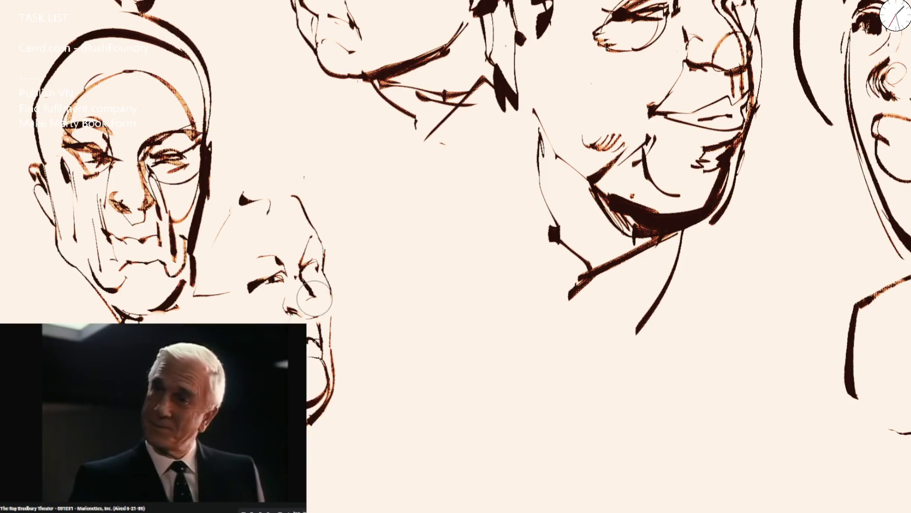
{"action": "key", "text": "bracketright"}
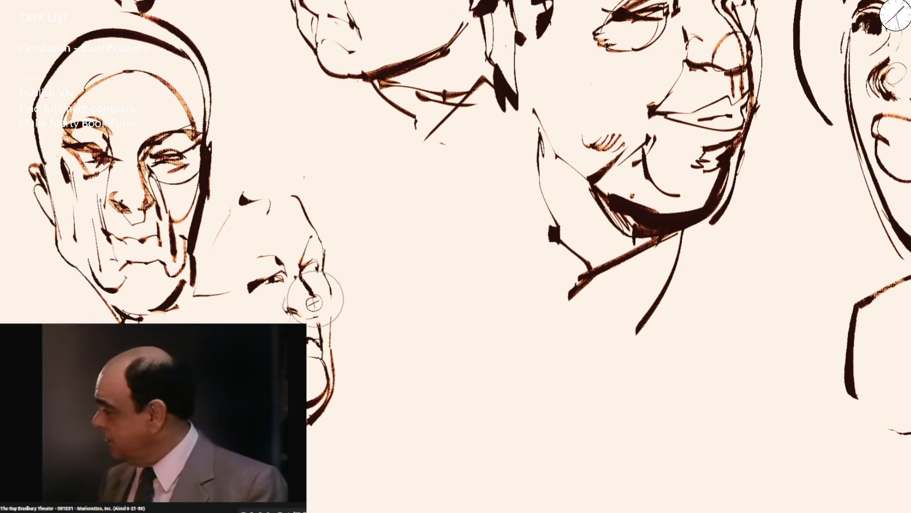
{"action": "key", "text": "bracketleft"}
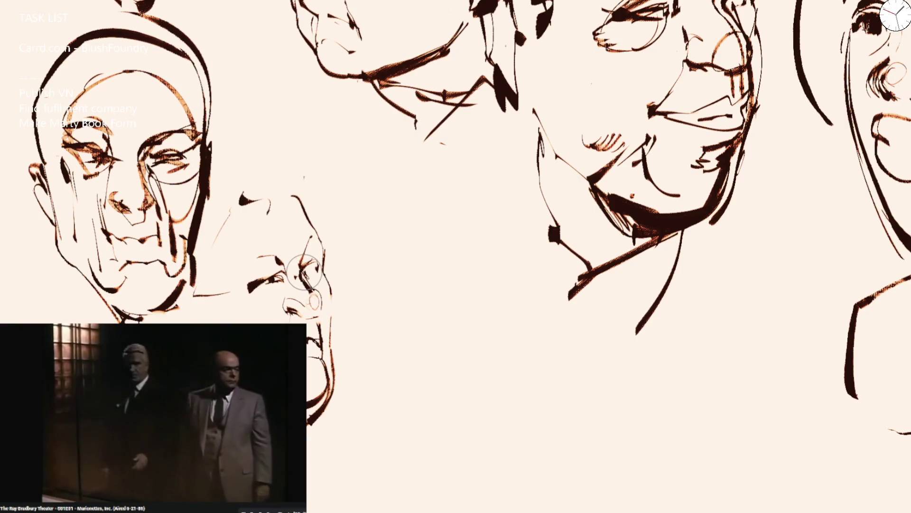
{"action": "left_click_drag", "start_coordinate": [330, 270], "coordinate": [304, 218]}
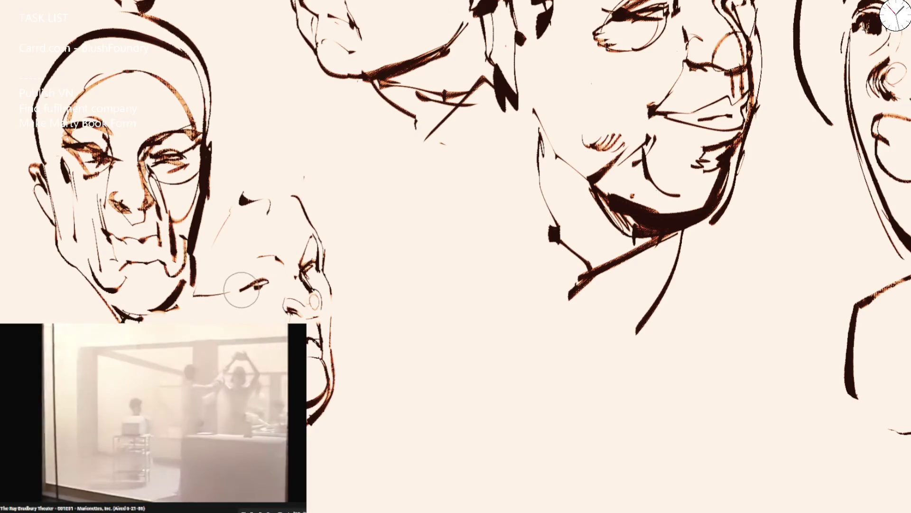
{"action": "mouse_move", "coordinate": [266, 281]}
{"action": "left_mouse_down"}
{"action": "mouse_move", "coordinate": [230, 290]}
{"action": "mouse_move", "coordinate": [244, 263]}
{"action": "left_mouse_up"}
{"action": "mouse_move", "coordinate": [254, 189]}
{"action": "left_mouse_down"}
{"action": "mouse_move", "coordinate": [241, 193]}
{"action": "mouse_move", "coordinate": [290, 181]}
{"action": "left_mouse_up"}
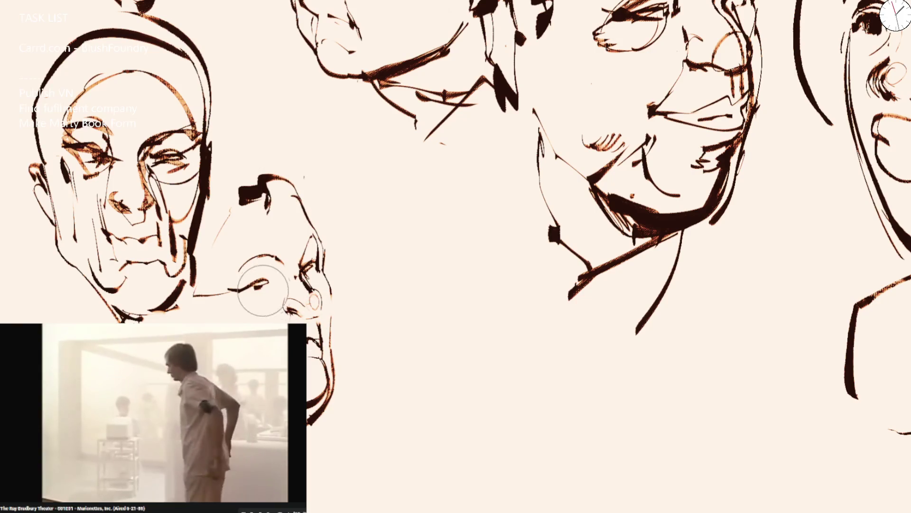
{"action": "mouse_move", "coordinate": [273, 274]}
{"action": "left_mouse_down"}
{"action": "mouse_move", "coordinate": [255, 284]}
{"action": "mouse_move", "coordinate": [280, 257]}
{"action": "left_mouse_up"}
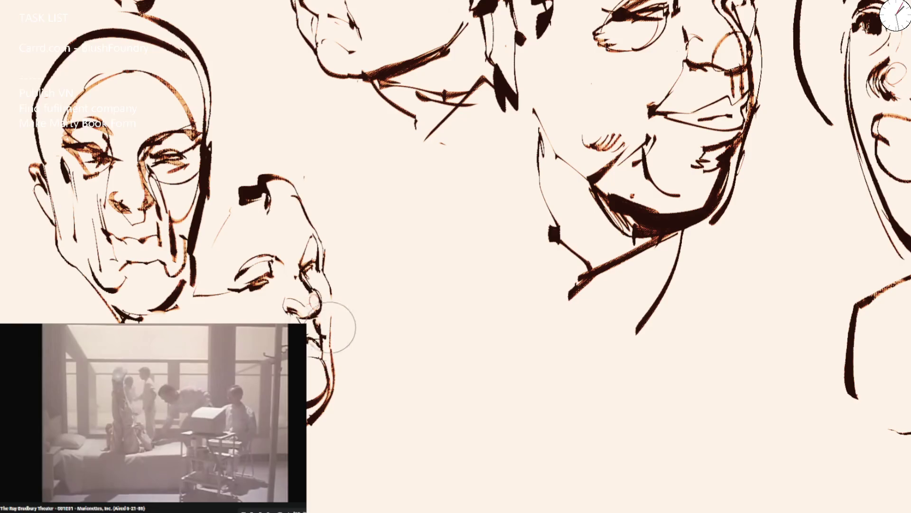
{"action": "left_click_drag", "start_coordinate": [324, 265], "coordinate": [330, 353]}
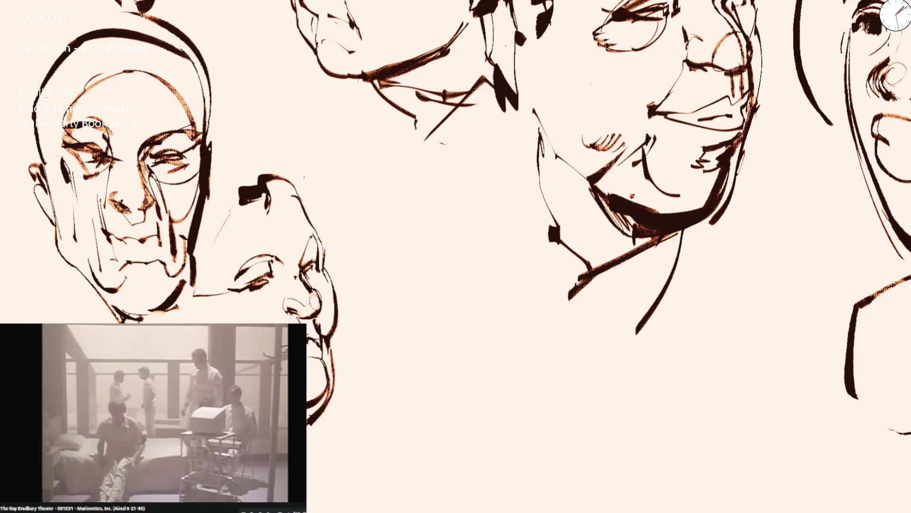
Draw a curved ink line over the lower head's crown, then scroll down to the blank canvas below.
{"action": "scroll", "coordinate": [370, 167], "scroll_direction": "down", "scroll_amount": 5}
{"action": "scroll", "coordinate": [359, 179], "scroll_direction": "up", "scroll_amount": 6}
{"action": "mouse_move", "coordinate": [349, 164]}
{"action": "left_mouse_down"}
{"action": "mouse_move", "coordinate": [382, 153]}
{"action": "mouse_move", "coordinate": [454, 237]}
{"action": "mouse_move", "coordinate": [451, 266]}
{"action": "left_mouse_up"}
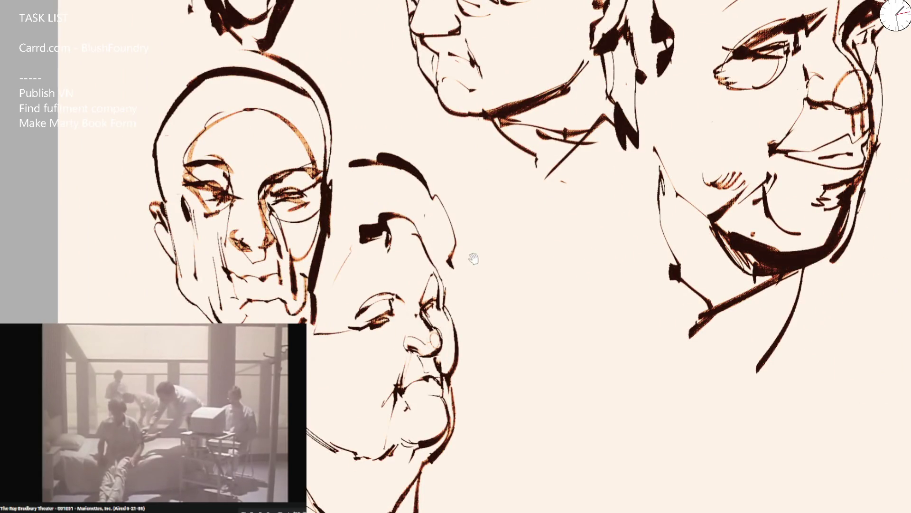
{"action": "scroll", "coordinate": [427, 262], "scroll_direction": "down", "scroll_amount": 5}
{"action": "scroll", "coordinate": [420, 252], "scroll_direction": "up", "scroll_amount": 4}
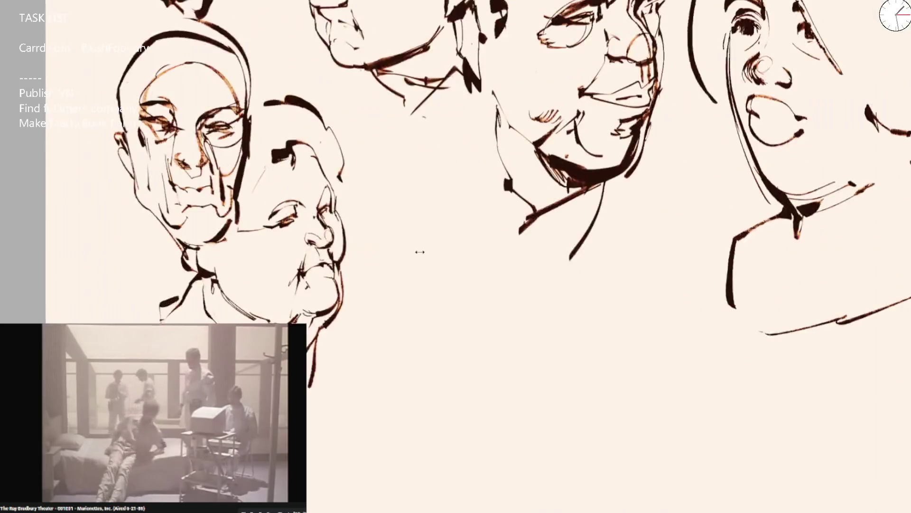
{"action": "scroll", "coordinate": [419, 252], "scroll_direction": "up", "scroll_amount": 2}
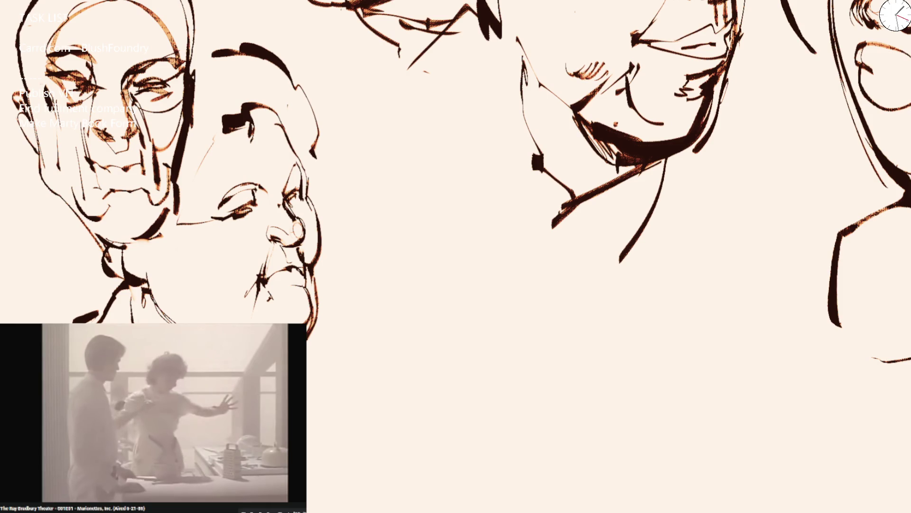
{"action": "scroll", "coordinate": [406, 190], "scroll_direction": "down", "scroll_amount": 3}
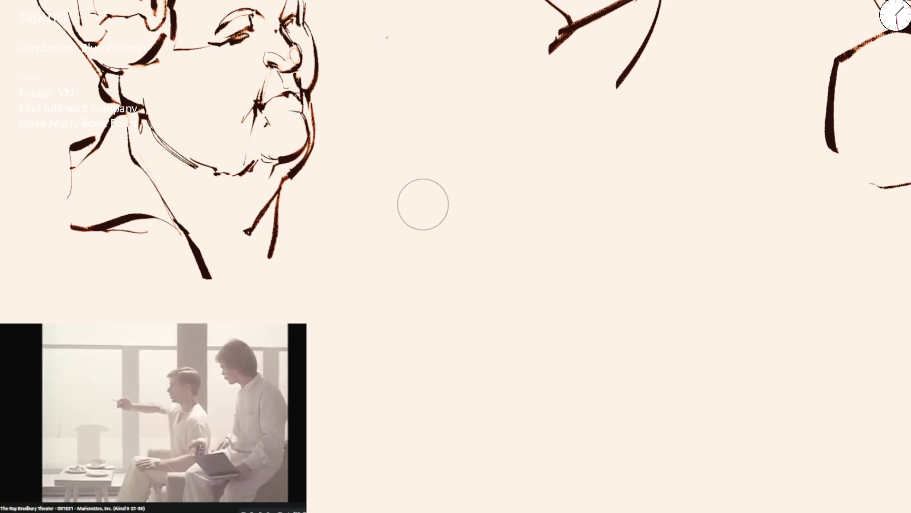
Outline a new elongated brow-like shape below the lower head with curved, crossing ink strokes.
{"action": "left_click", "coordinate": [398, 264]}
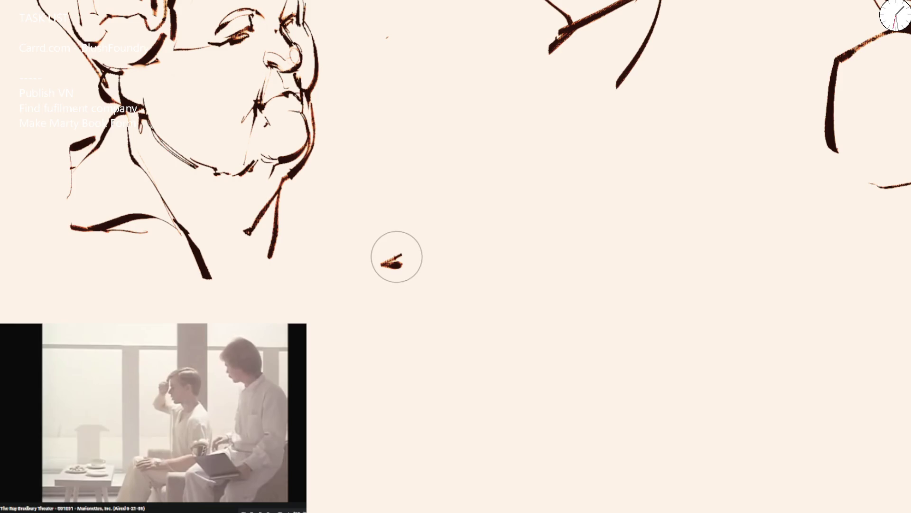
{"action": "mouse_move", "coordinate": [382, 264]}
{"action": "left_mouse_down"}
{"action": "mouse_move", "coordinate": [456, 228]}
{"action": "mouse_move", "coordinate": [436, 257]}
{"action": "left_mouse_up"}
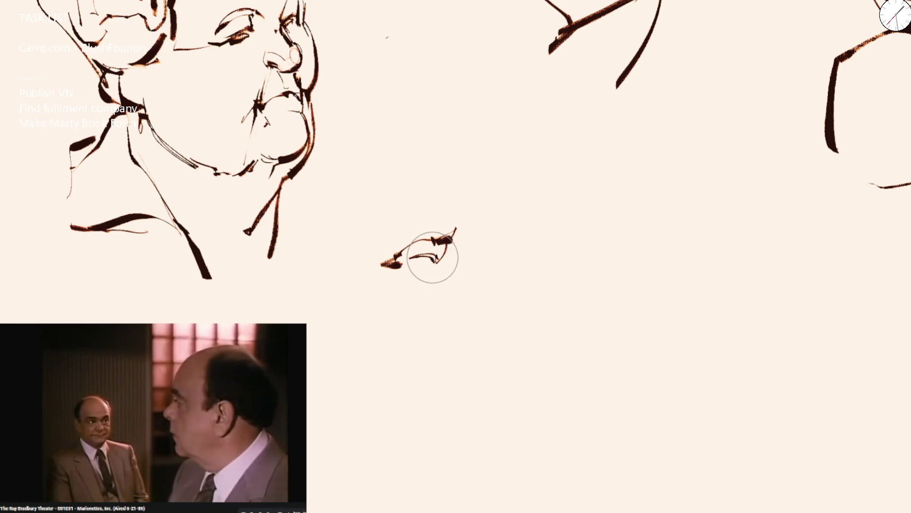
{"action": "left_click_drag", "start_coordinate": [511, 259], "coordinate": [470, 245]}
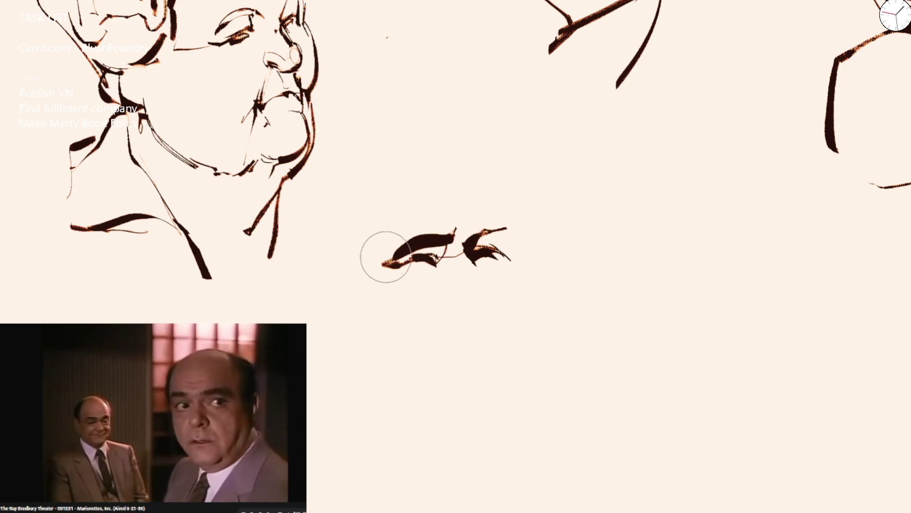
{"action": "mouse_move", "coordinate": [423, 259]}
{"action": "left_mouse_down"}
{"action": "mouse_move", "coordinate": [384, 258]}
{"action": "mouse_move", "coordinate": [409, 272]}
{"action": "mouse_move", "coordinate": [427, 255]}
{"action": "left_mouse_up"}
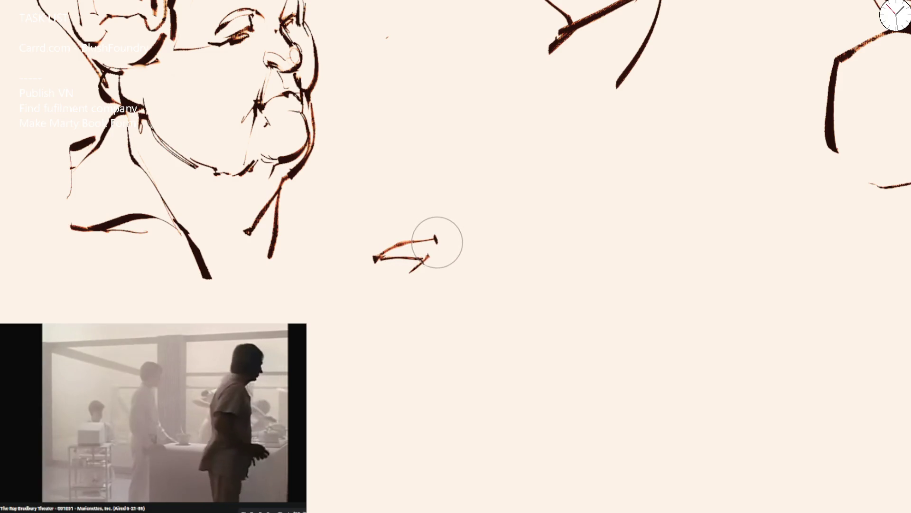
{"action": "mouse_move", "coordinate": [434, 246]}
{"action": "left_mouse_down"}
{"action": "mouse_move", "coordinate": [490, 247]}
{"action": "mouse_move", "coordinate": [465, 253]}
{"action": "left_mouse_up"}
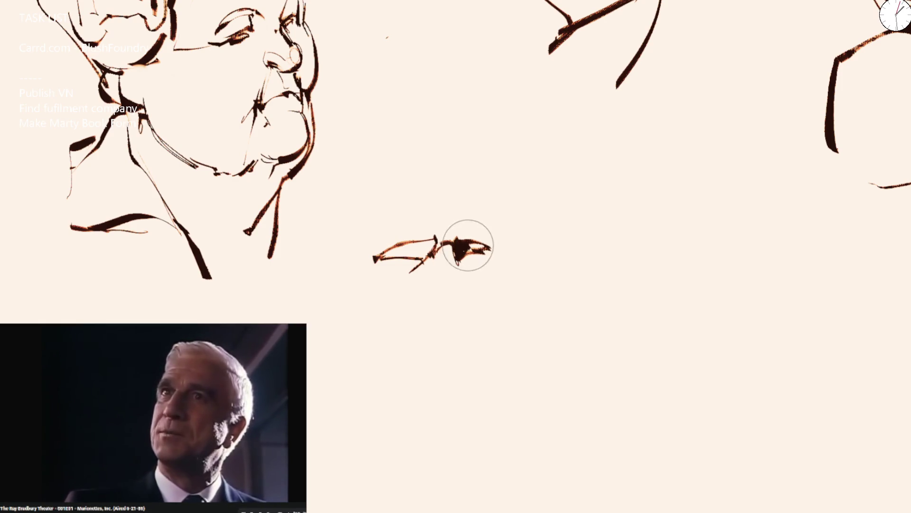
Fill the brow shape solid dark with an enlarged brush, then shrink the brush again.
{"action": "key", "text": "bracketright"}
{"action": "key", "text": "bracketright"}
{"action": "key", "text": "bracketright"}
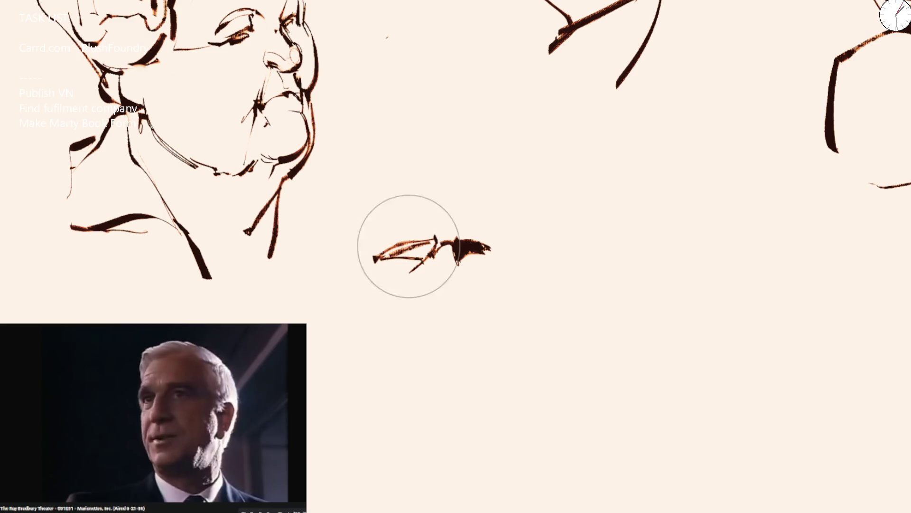
{"action": "key", "text": "bracketright"}
{"action": "left_click_drag", "start_coordinate": [388, 254], "coordinate": [438, 243]}
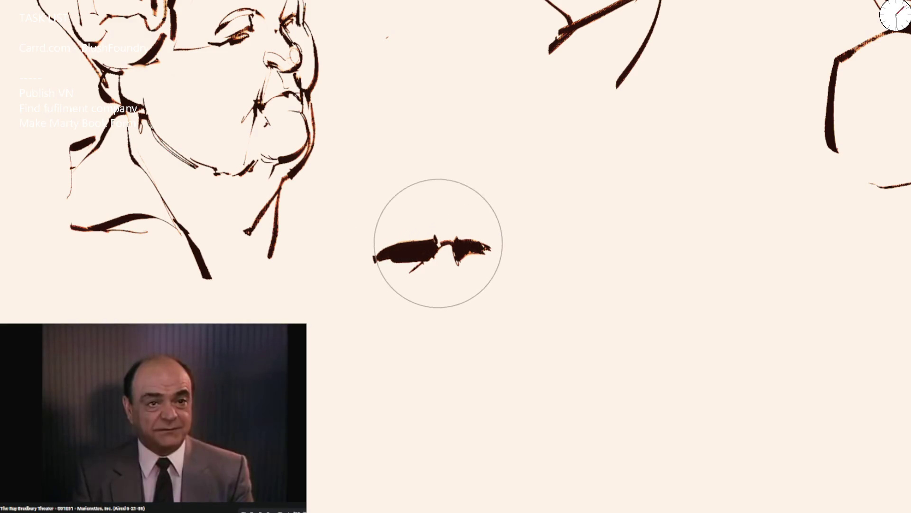
{"action": "key", "text": "bracketleft"}
{"action": "key", "text": "bracketleft"}
{"action": "key", "text": "bracketleft"}
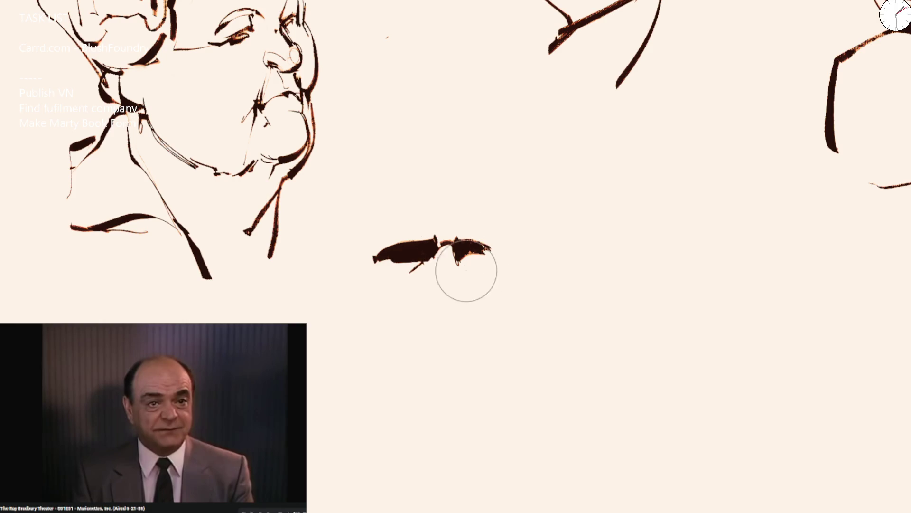